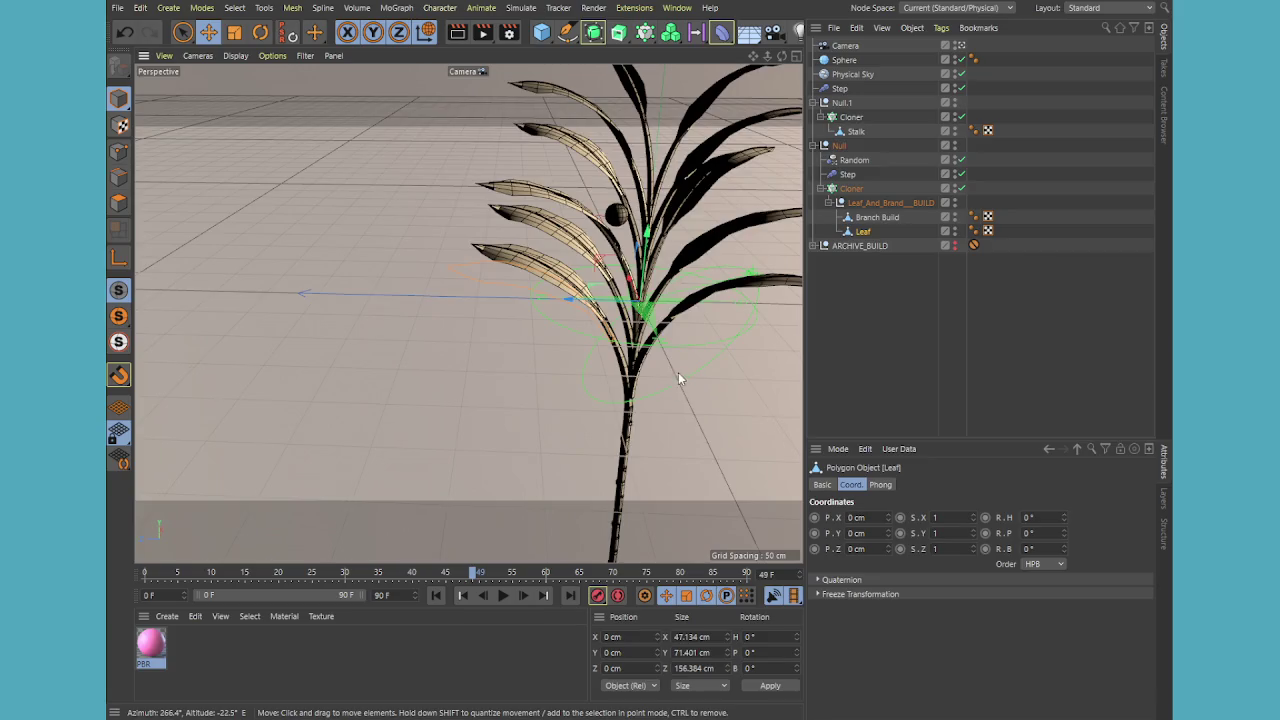
- Preview-render the plant from several angles, including an interactive render region and a close-up
{"action": "mouse_move", "coordinate": [679, 379]}
{"action": "left_mouse_down", "text": "alt"}
{"action": "mouse_move", "coordinate": [509, 456]}
{"action": "mouse_move", "coordinate": [558, 436]}
{"action": "left_mouse_up", "text": "alt"}
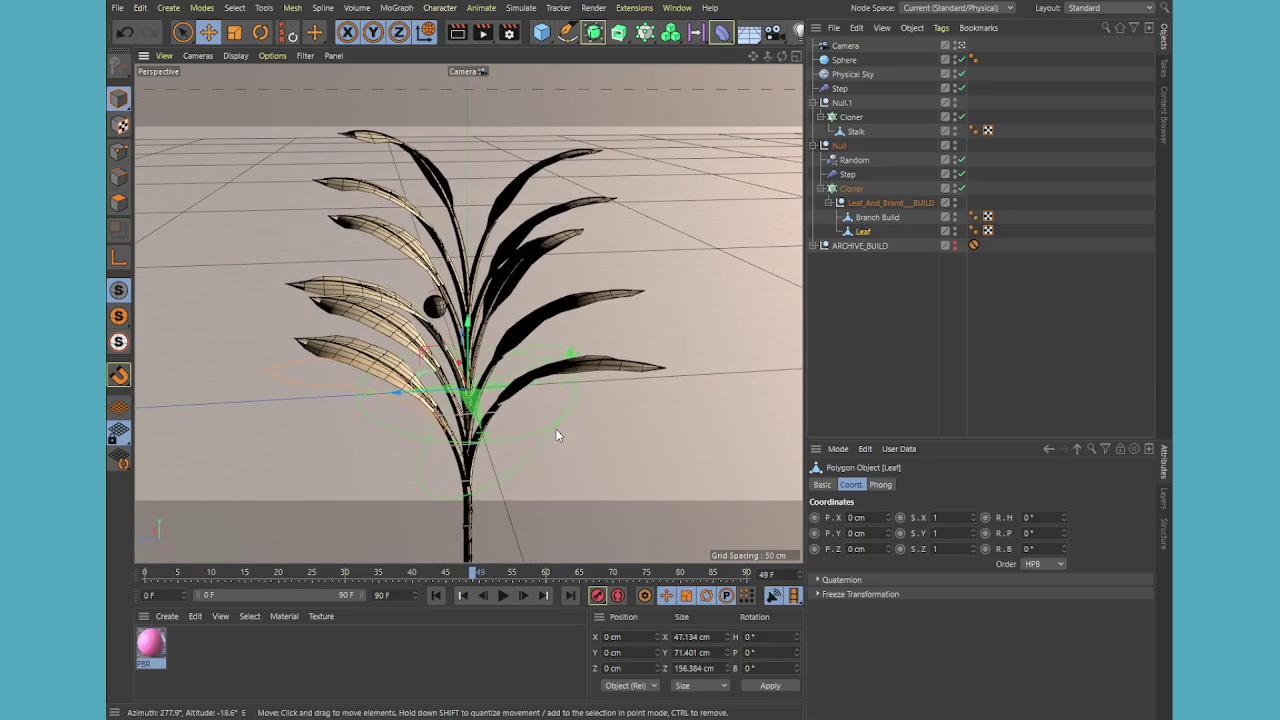
{"action": "key", "text": "ctrl+r"}
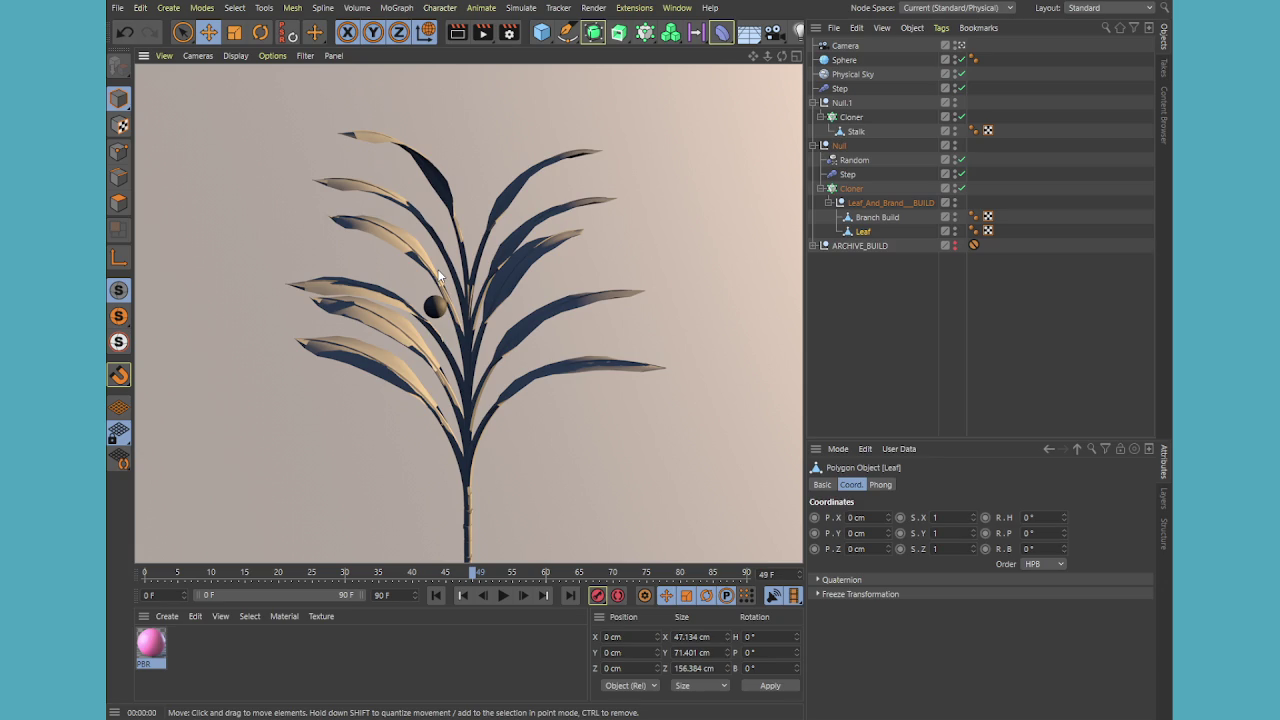
{"action": "mouse_move", "coordinate": [500, 490]}
{"action": "left_mouse_down", "text": "alt"}
{"action": "mouse_move", "coordinate": [491, 391]}
{"action": "mouse_move", "coordinate": [478, 422]}
{"action": "left_mouse_up", "text": "alt"}
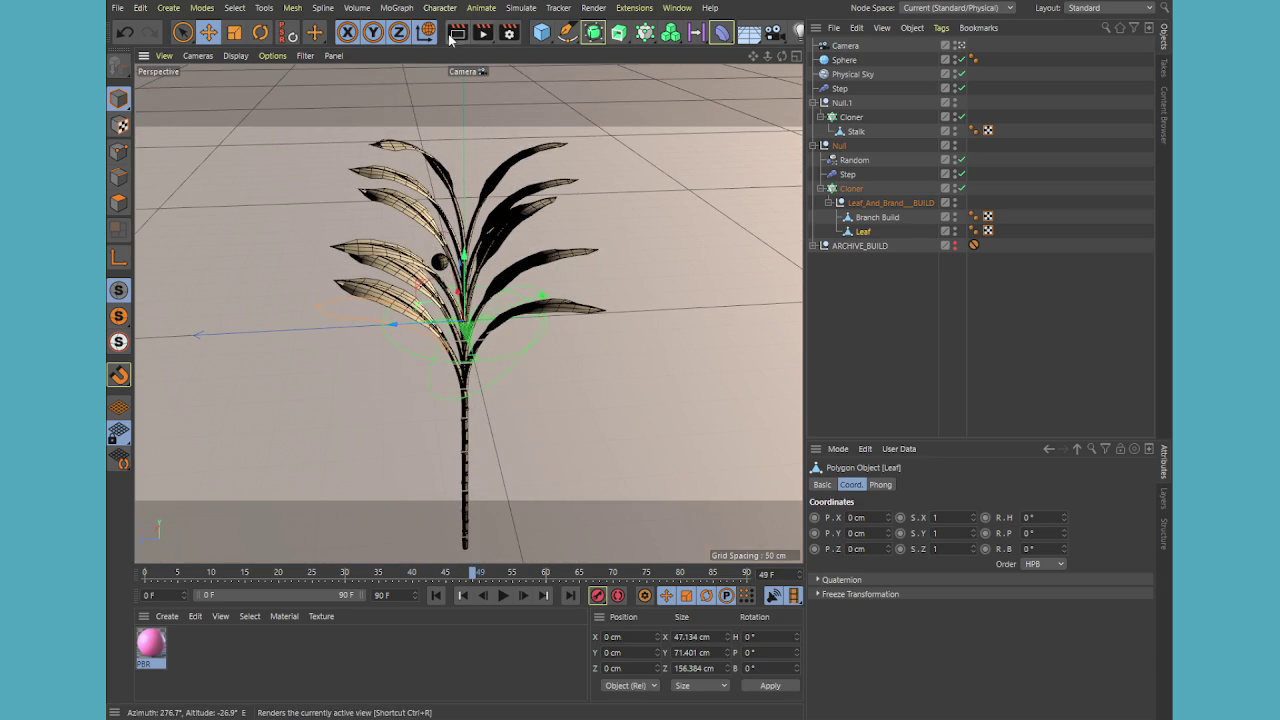
{"action": "key", "text": "alt+r"}
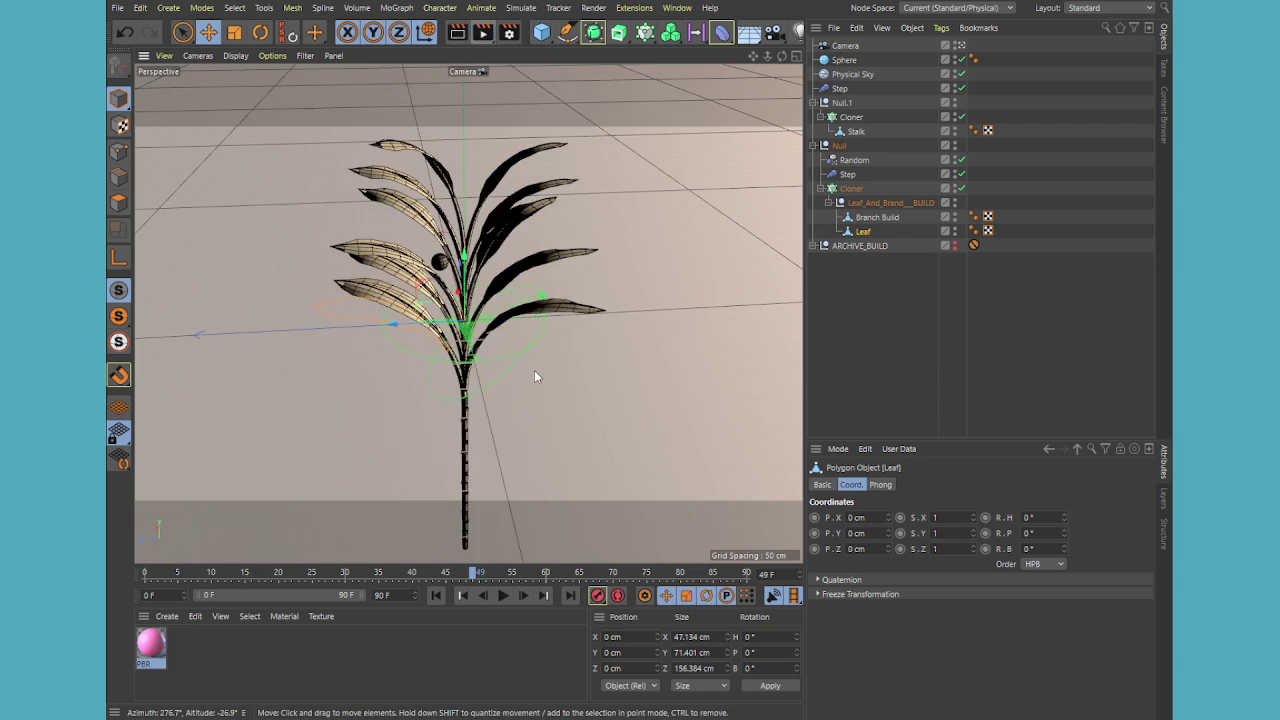
{"action": "mouse_move", "coordinate": [534, 370]}
{"action": "left_mouse_down", "text": "alt"}
{"action": "mouse_move", "coordinate": [510, 265]}
{"action": "mouse_move", "coordinate": [650, 212]}
{"action": "mouse_move", "coordinate": [560, 322]}
{"action": "left_mouse_up", "text": "alt"}
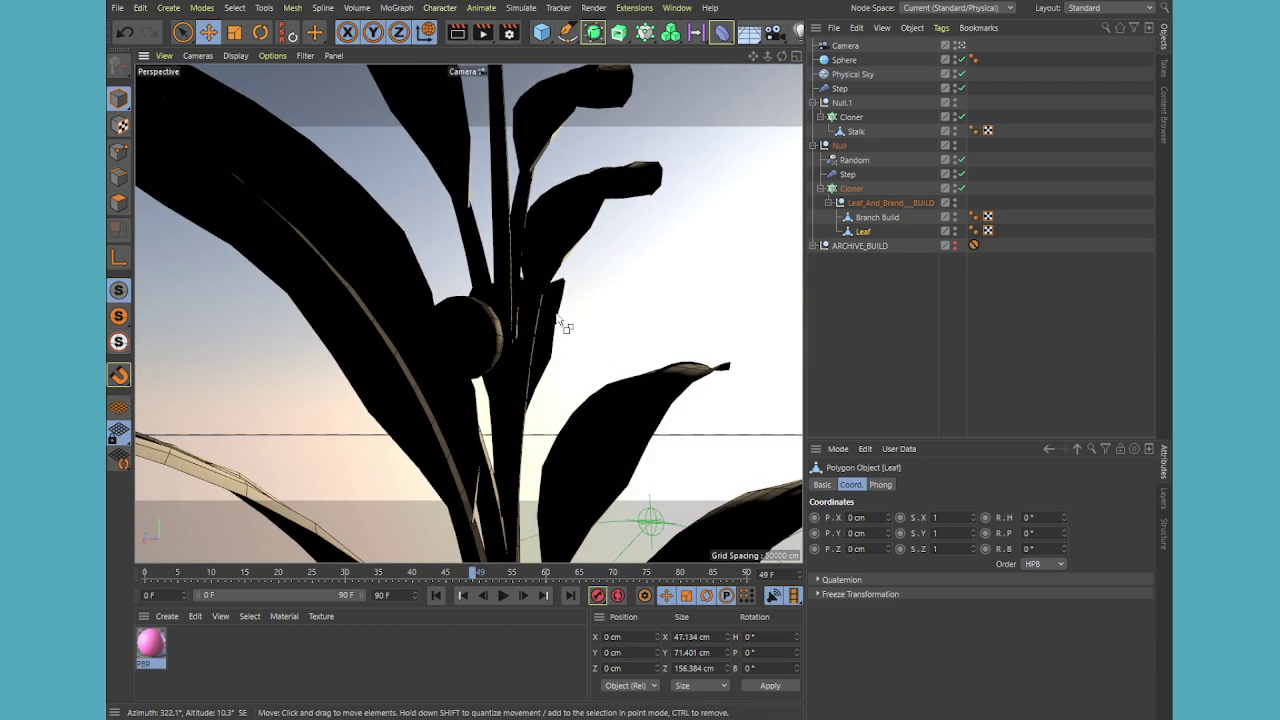
{"action": "key", "text": "ctrl+r"}
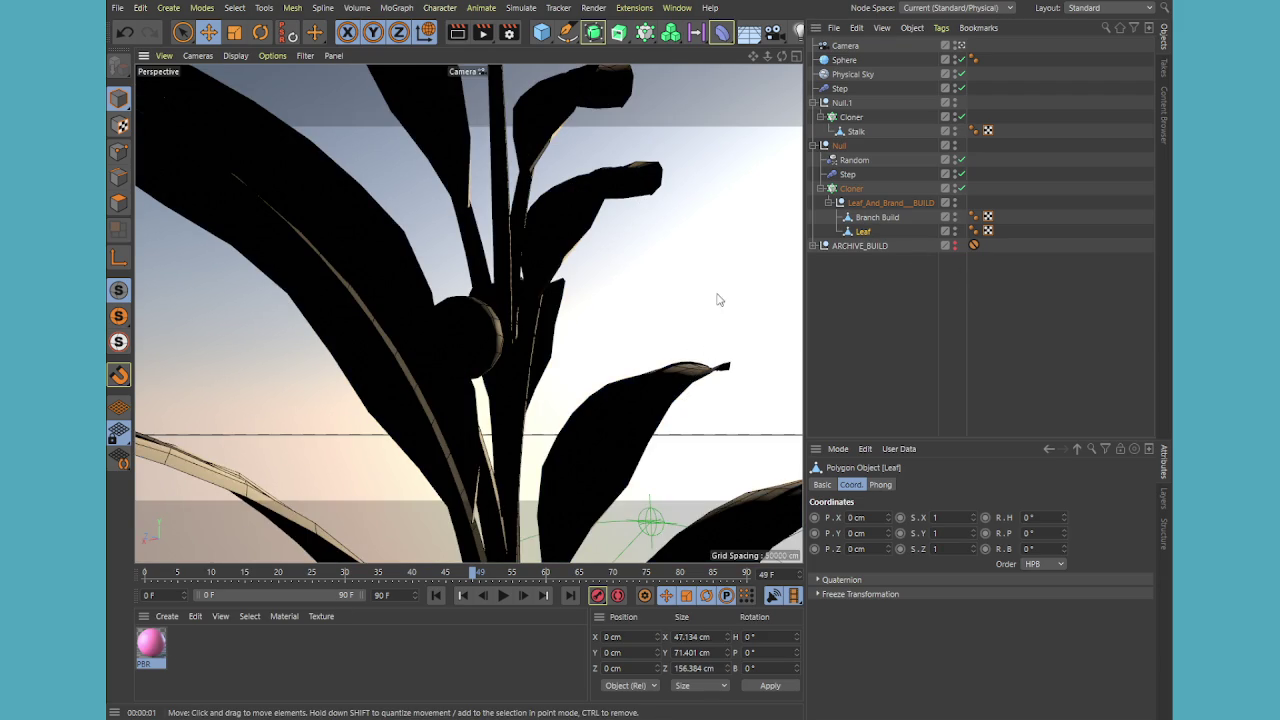
{"action": "scroll", "coordinate": [663, 380], "scroll_direction": "down", "scroll_amount": 5}
{"action": "scroll", "coordinate": [611, 391], "scroll_direction": "down", "scroll_amount": 5}
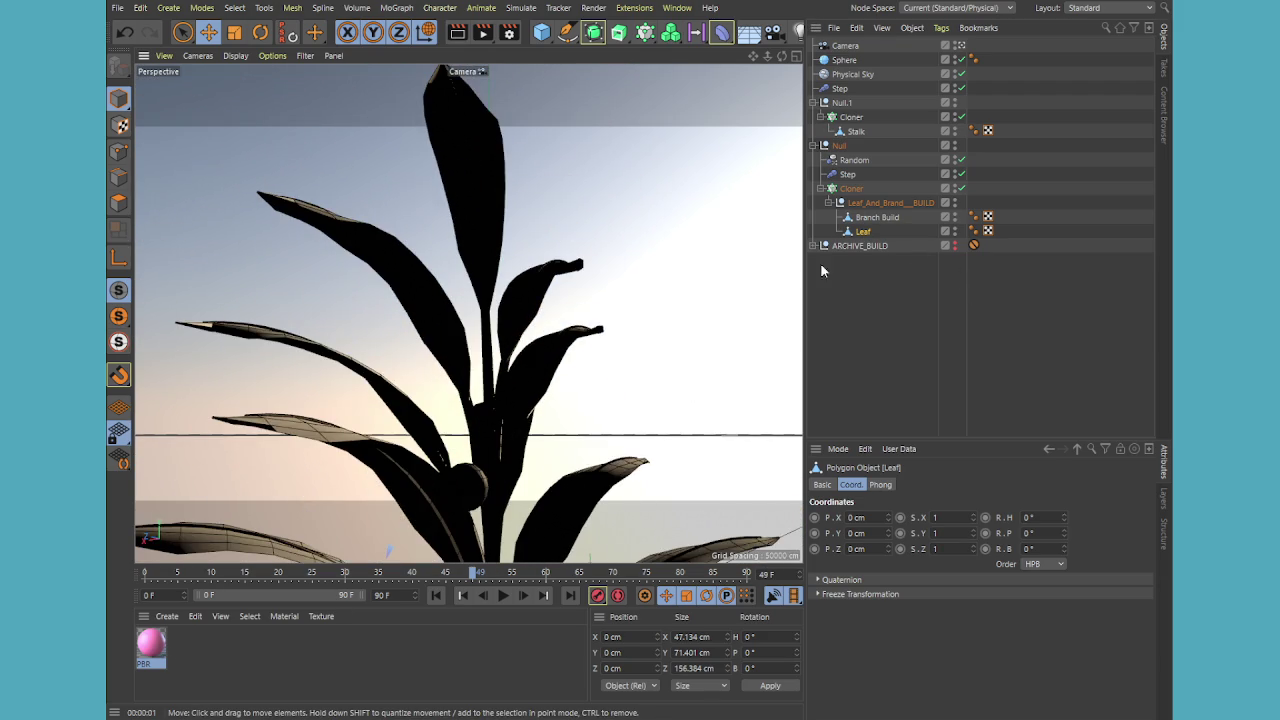
- Turn off the leaf Cloner and orbit to the single leaf near the stem
{"action": "left_click", "coordinate": [961, 188]}
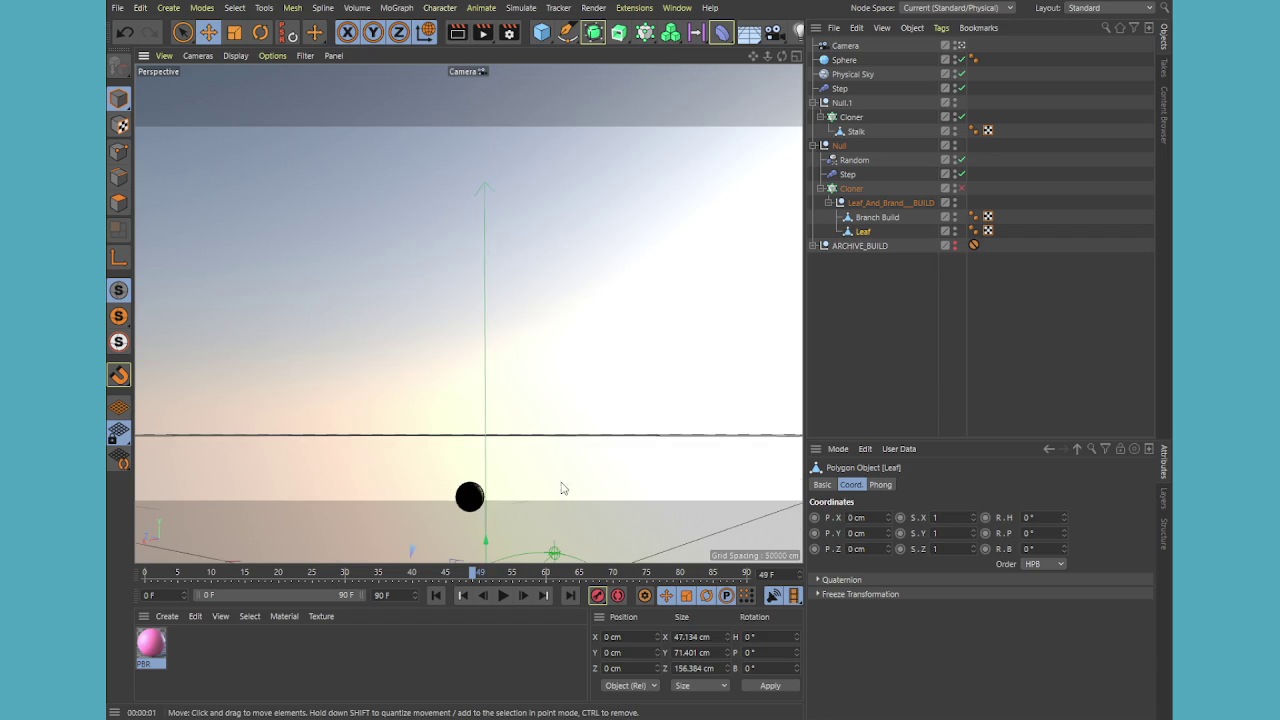
{"action": "left_click_drag", "start_coordinate": [561, 488], "coordinate": [303, 428], "text": "alt"}
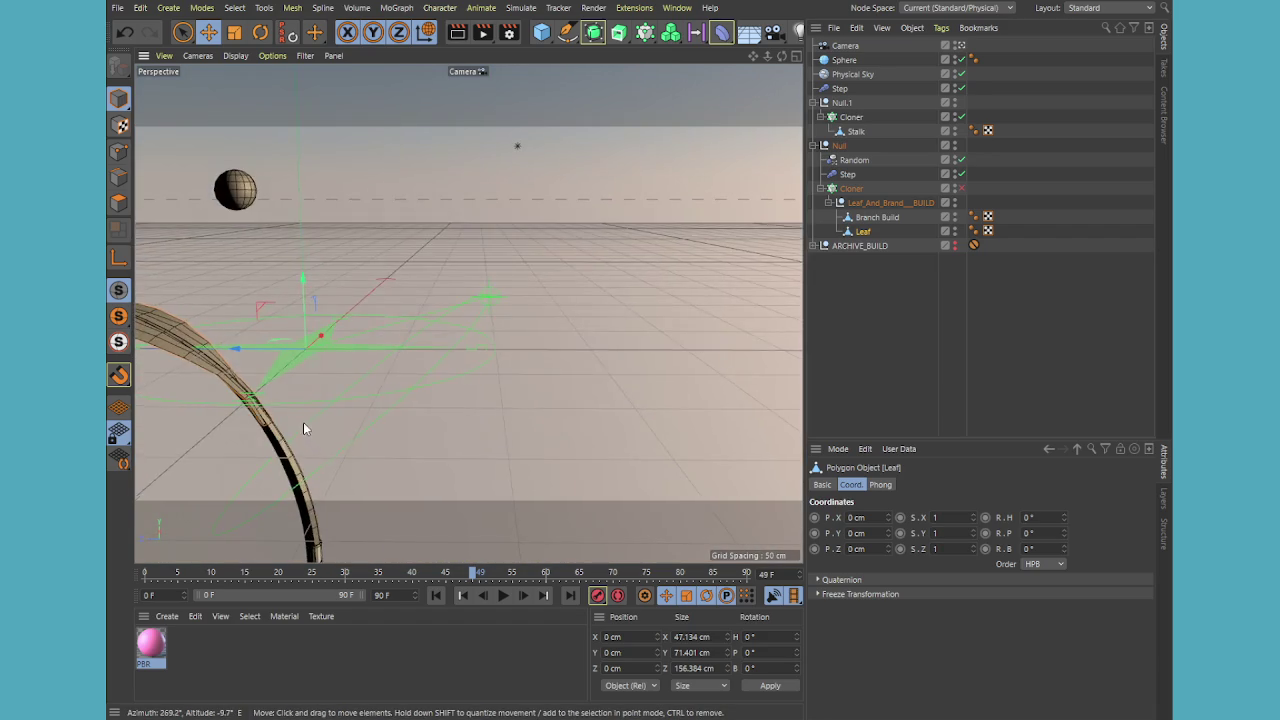
{"action": "scroll", "coordinate": [303, 428], "scroll_direction": "up", "scroll_amount": 5}
{"action": "scroll", "coordinate": [360, 367], "scroll_direction": "up", "scroll_amount": 5}
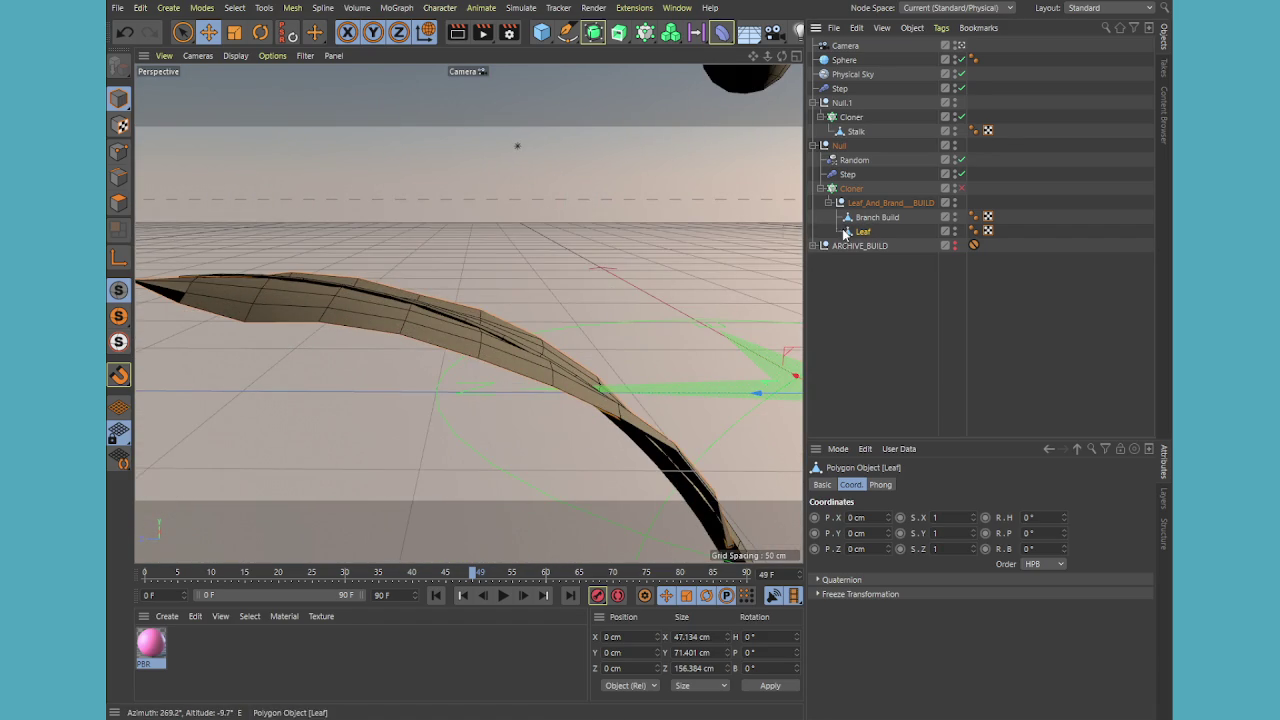
- In Polygon mode, select all the leaf's polygons and extrude them by 0.4 cm
{"action": "left_click", "coordinate": [182, 32]}
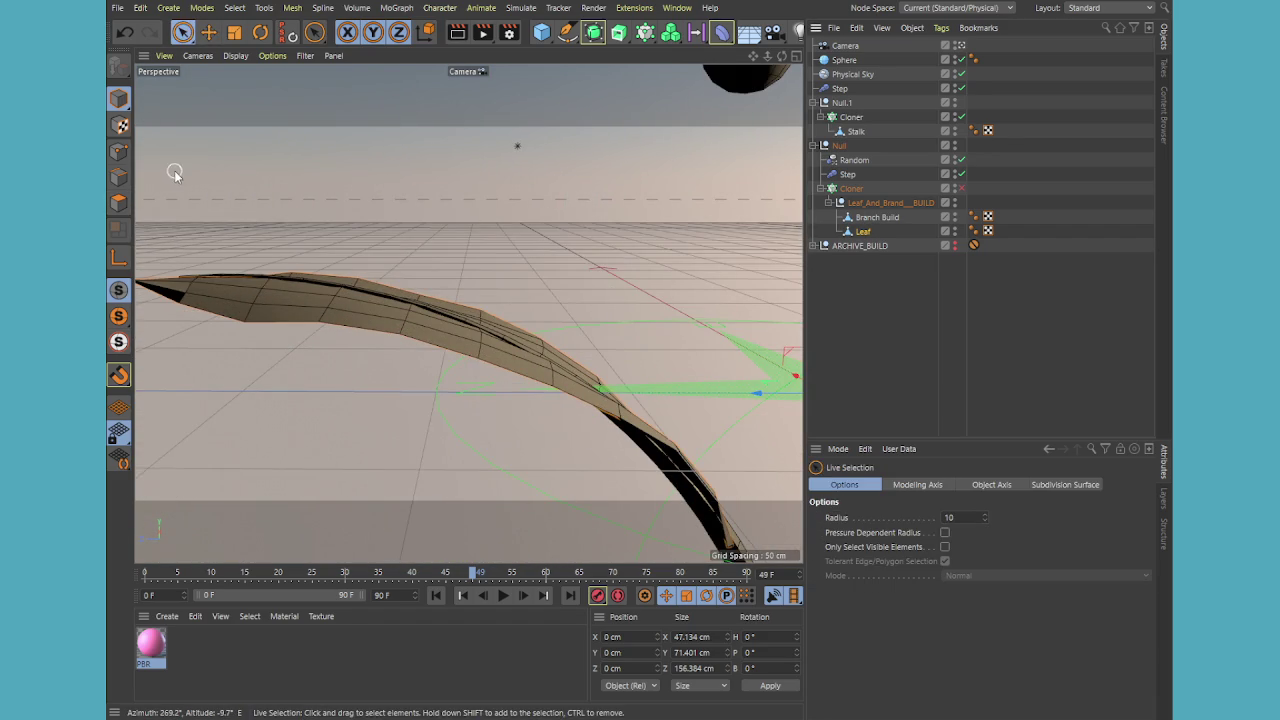
{"action": "left_click", "coordinate": [119, 203]}
{"action": "key", "text": "ctrl+a"}
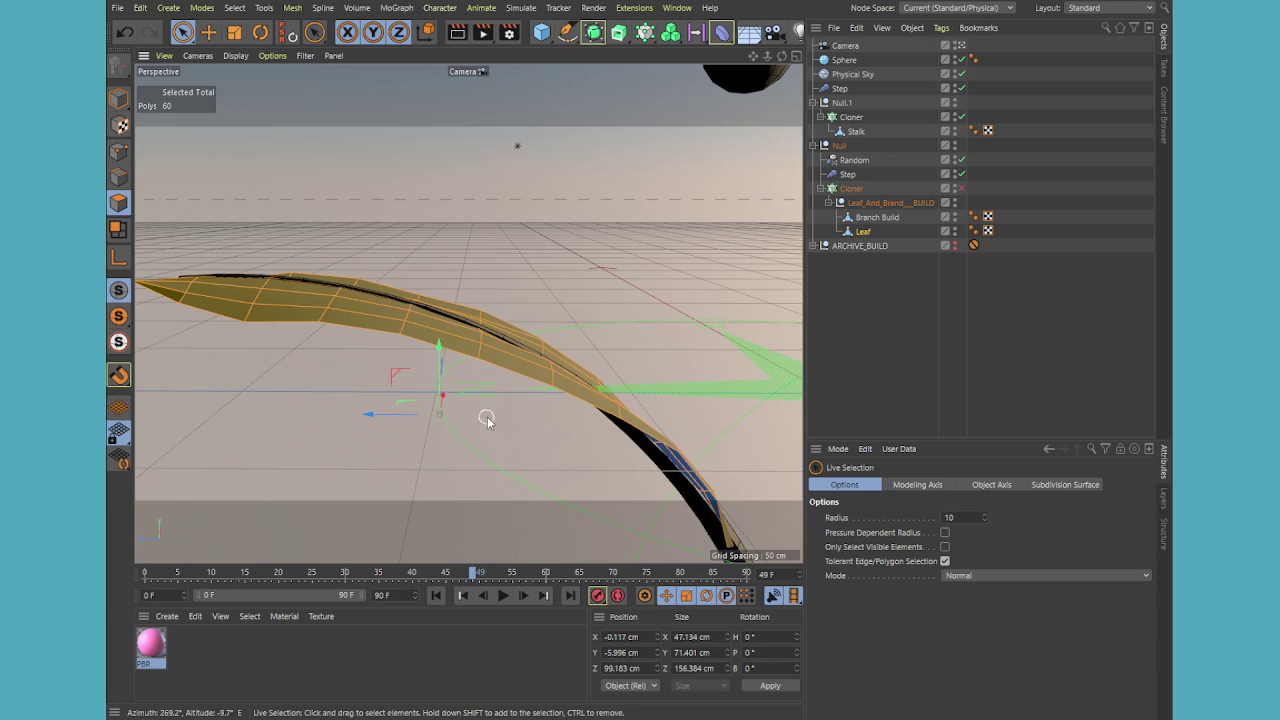
{"action": "key", "text": "d"}
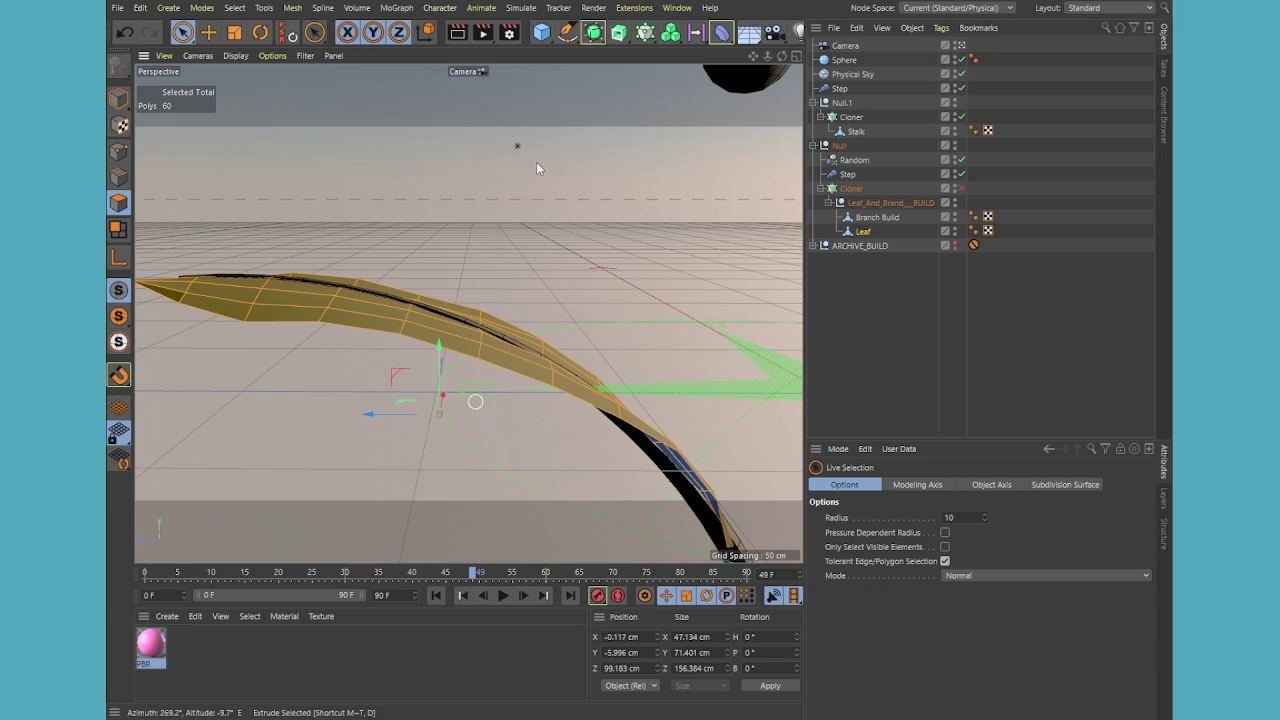
{"action": "key", "text": "d"}
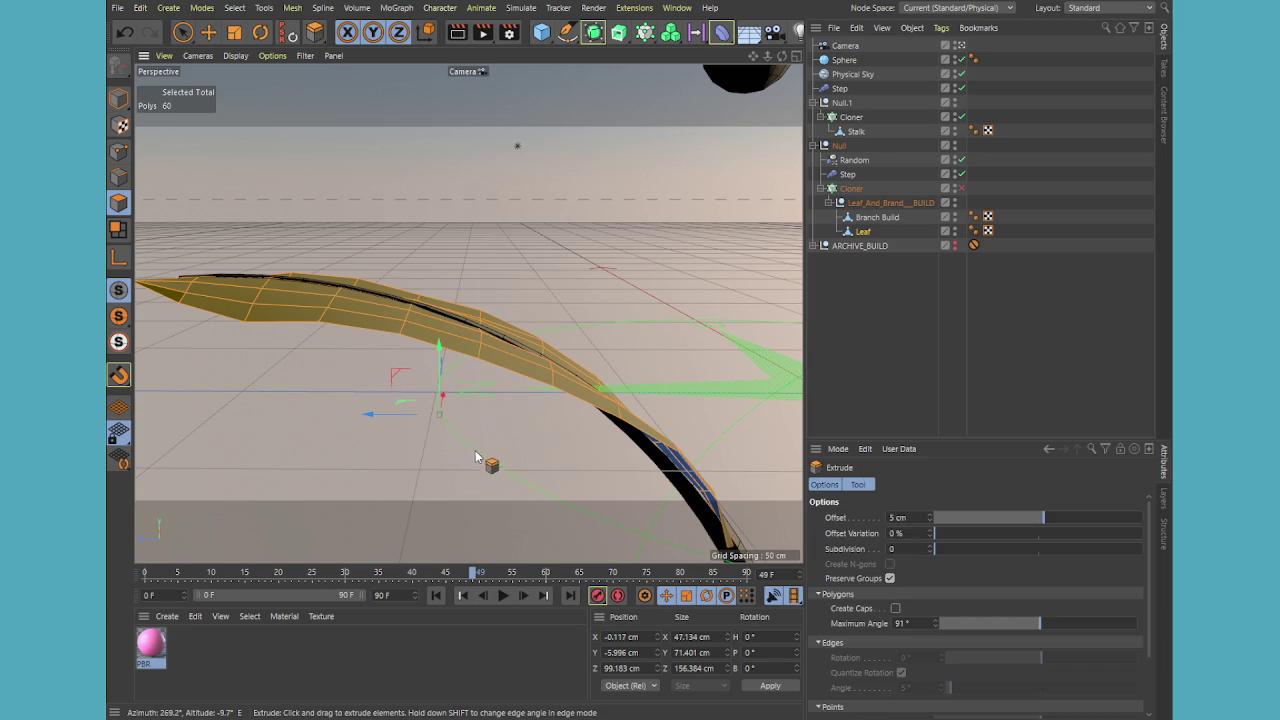
{"action": "left_click_drag", "start_coordinate": [446, 498], "coordinate": [458, 510]}
{"action": "mouse_move", "coordinate": [631, 362]}
{"action": "left_mouse_down", "text": "alt"}
{"action": "mouse_move", "coordinate": [674, 243]}
{"action": "mouse_move", "coordinate": [600, 398]}
{"action": "mouse_move", "coordinate": [615, 418]}
{"action": "mouse_move", "coordinate": [629, 400]}
{"action": "left_mouse_up", "text": "alt"}
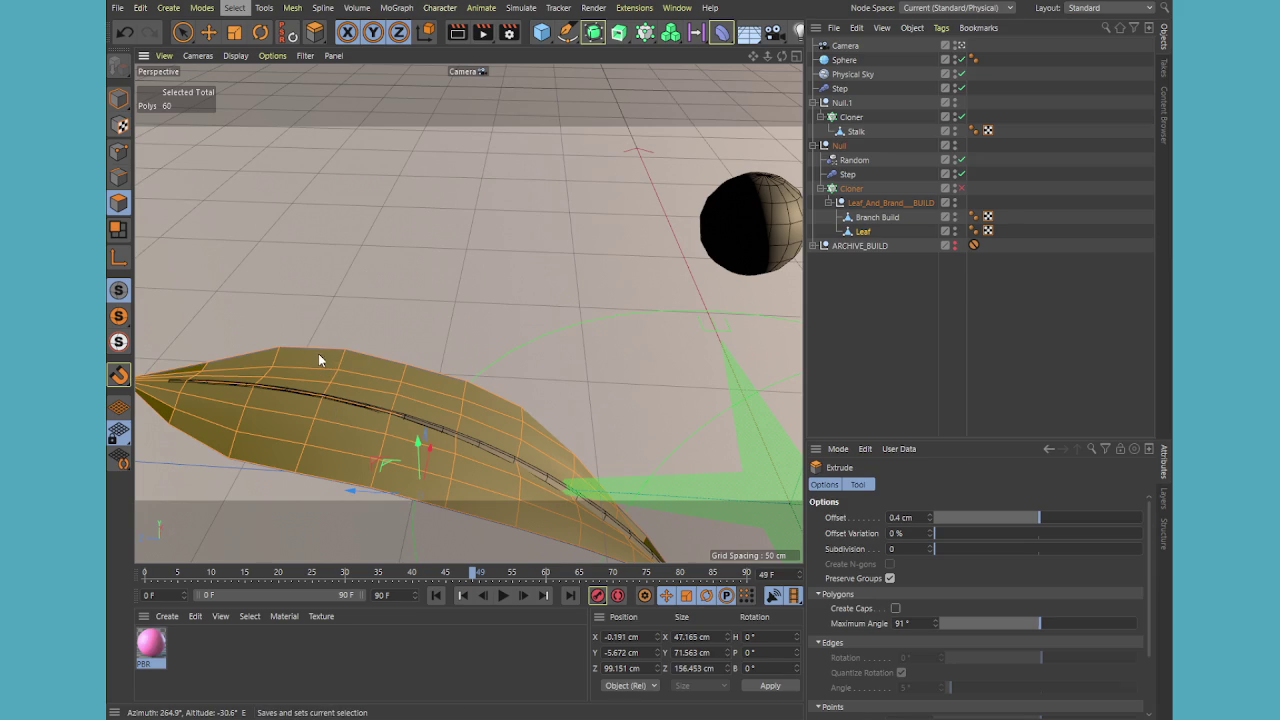
- Rename the polygon selection tag to 'Top of Leaf' and review the Live Selection tabs
{"action": "triple_click", "coordinate": [948, 522]}
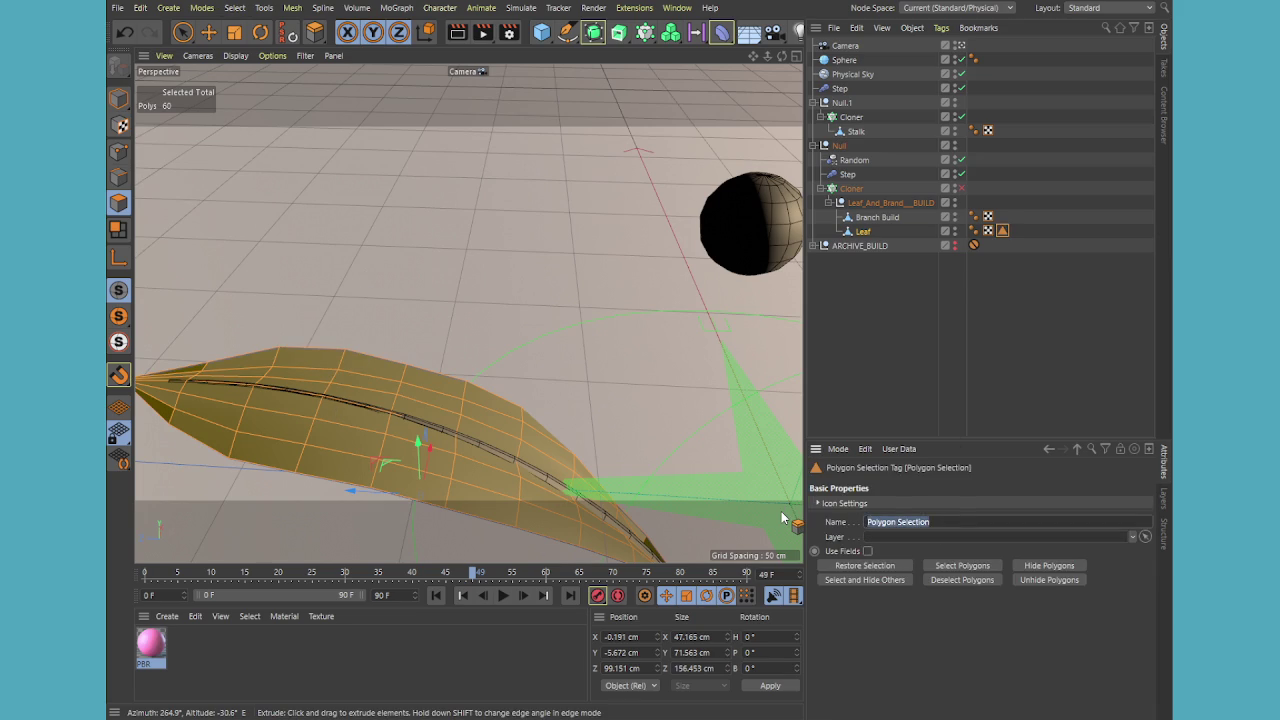
{"action": "type", "text": "Top of Leaf"}
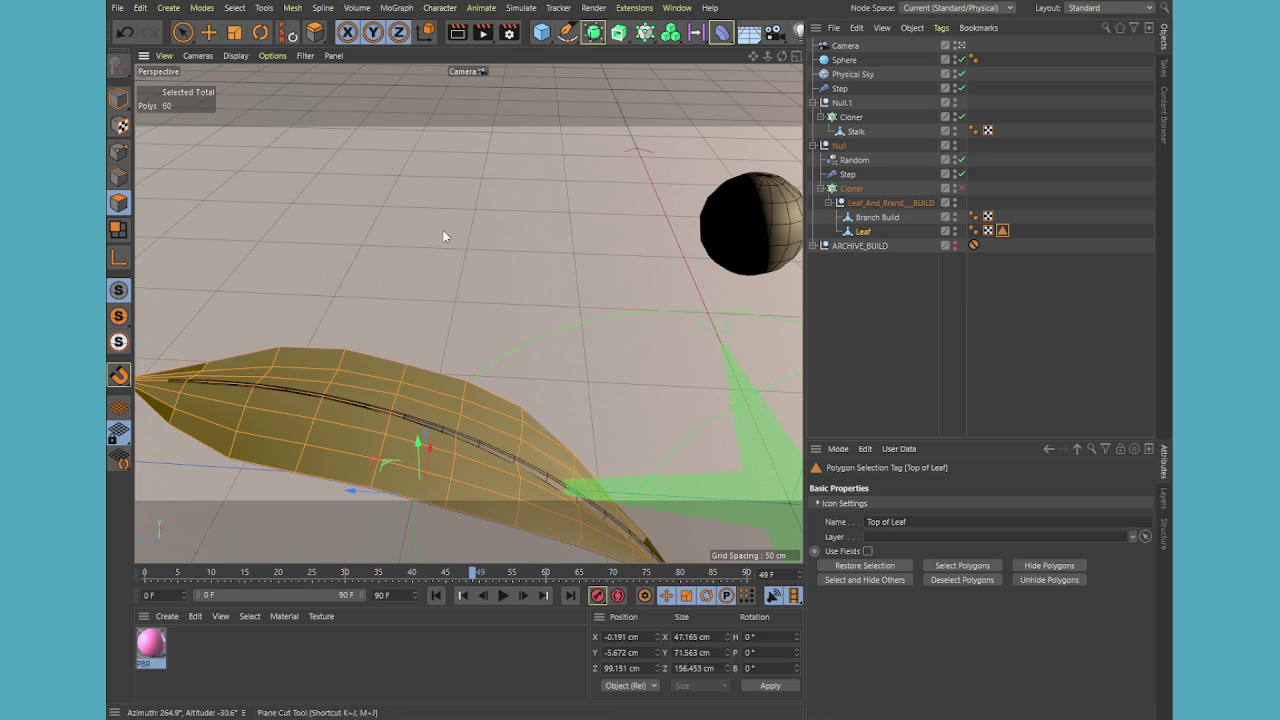
{"action": "left_click", "coordinate": [181, 33]}
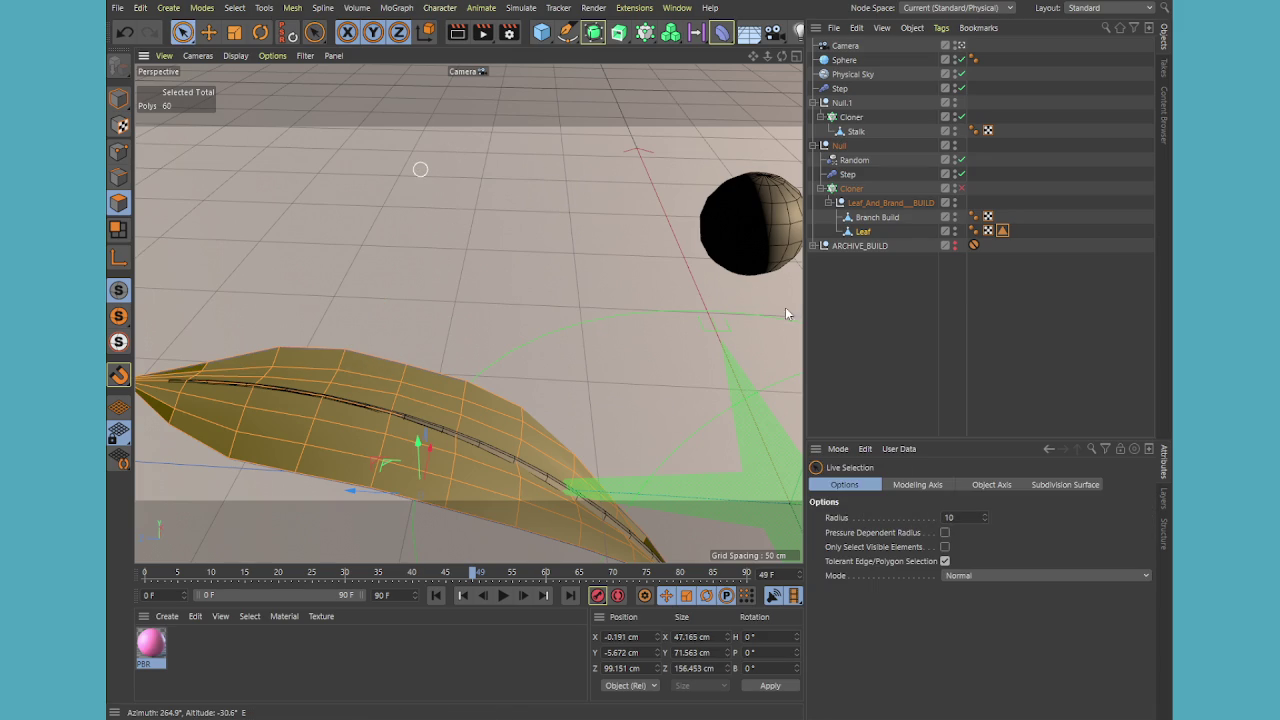
{"action": "left_click", "coordinate": [915, 485]}
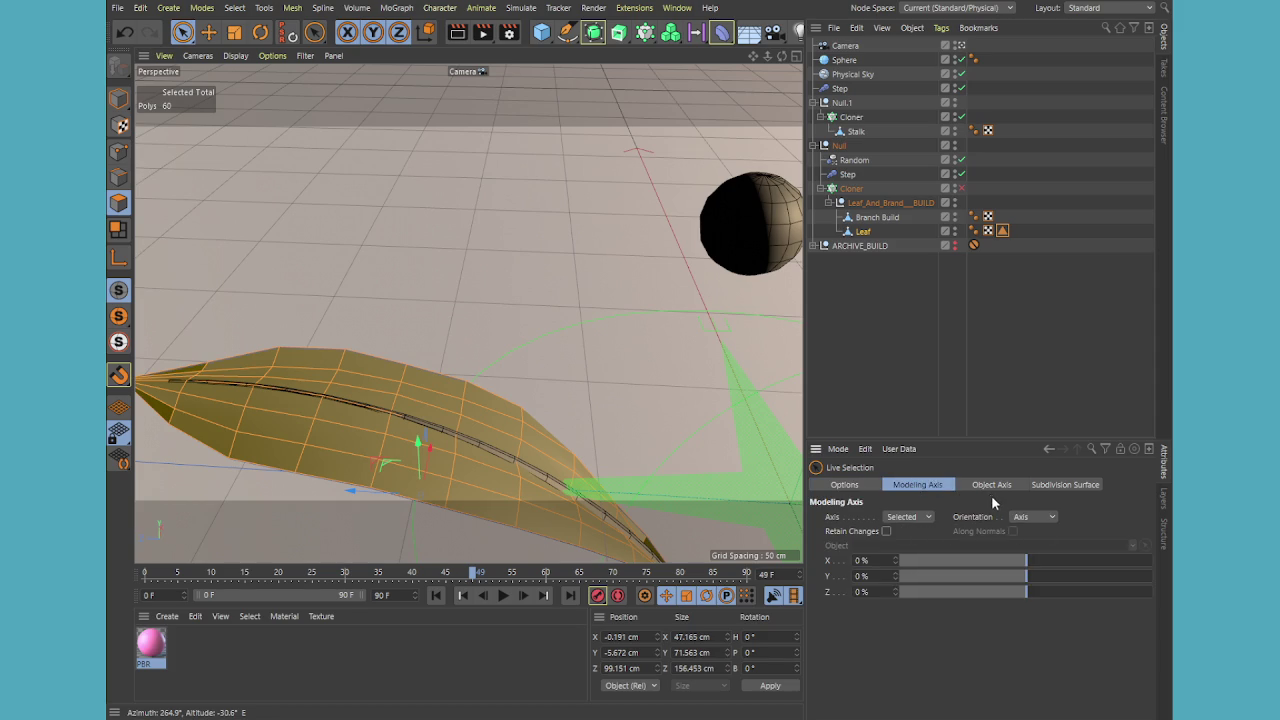
{"action": "left_click", "coordinate": [993, 486]}
{"action": "left_click", "coordinate": [1044, 486]}
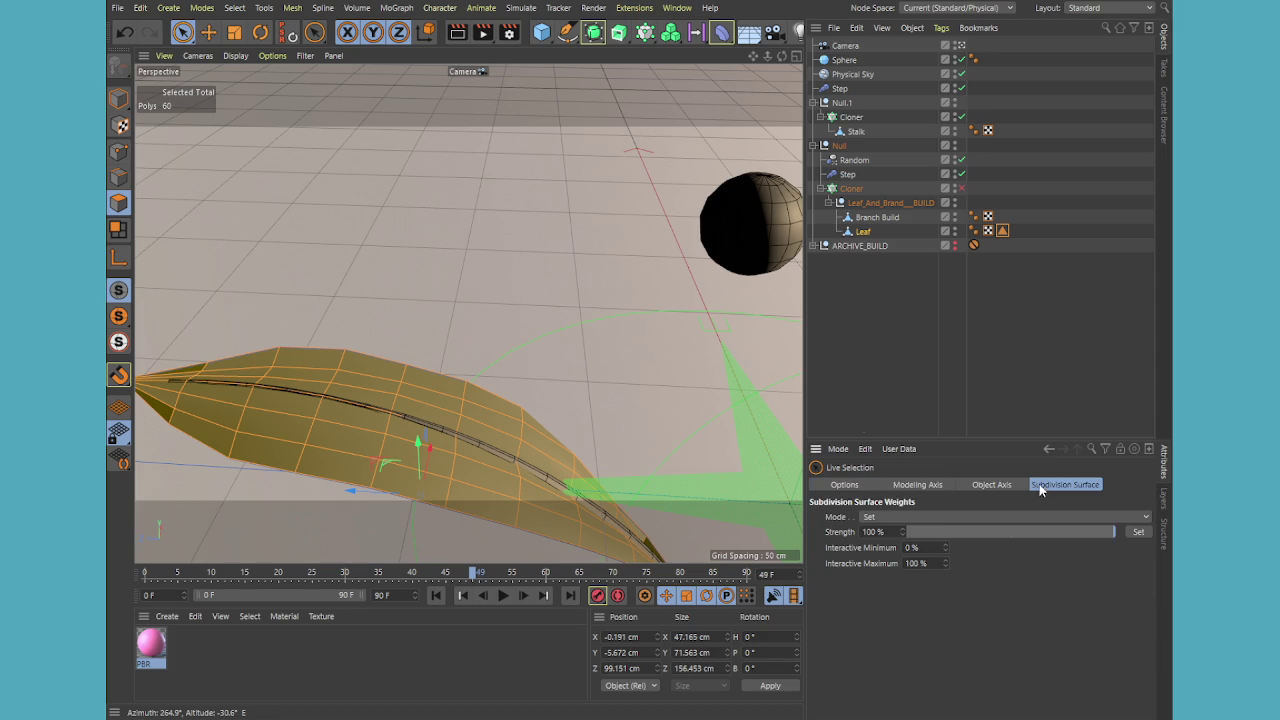
- Select the Leaf object and test-select two underside polygons while orbiting the leaf
{"action": "left_click", "coordinate": [870, 232]}
{"action": "mouse_move", "coordinate": [554, 375]}
{"action": "left_mouse_down", "text": "alt"}
{"action": "mouse_move", "coordinate": [527, 348]}
{"action": "mouse_move", "coordinate": [531, 270]}
{"action": "left_mouse_up", "text": "alt"}
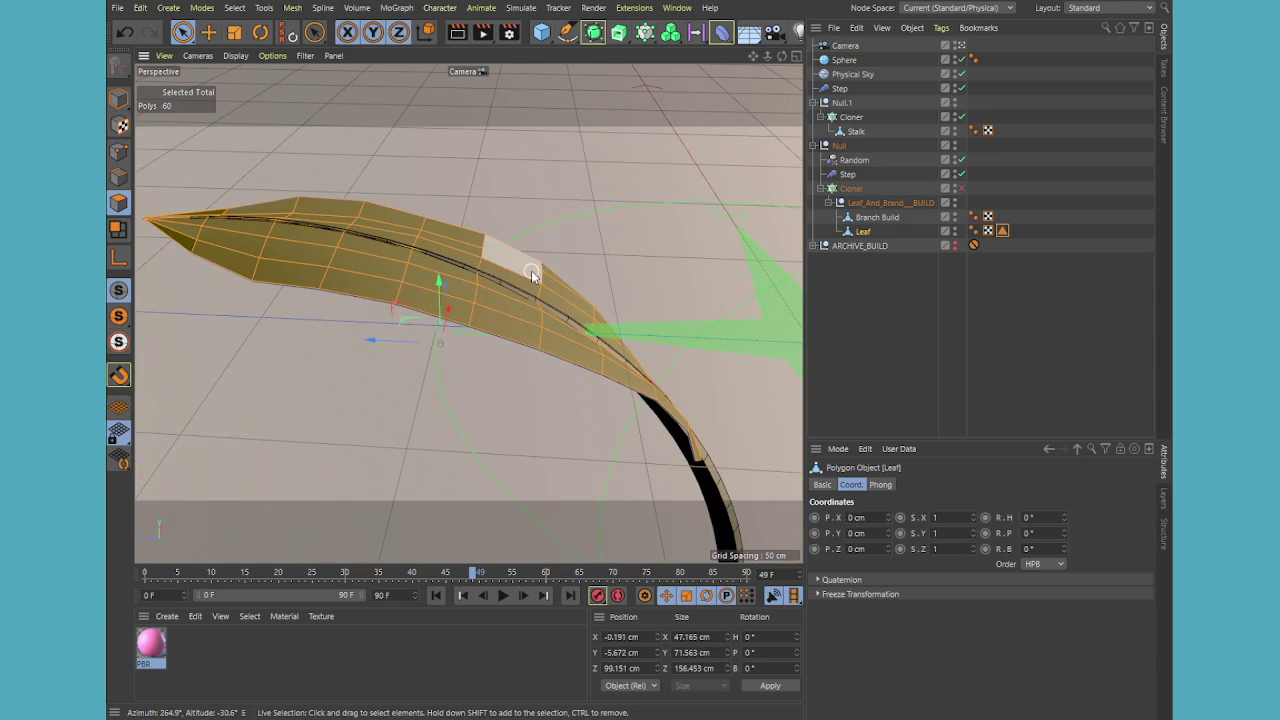
{"action": "scroll", "coordinate": [432, 321], "scroll_direction": "up", "scroll_amount": 3}
{"action": "mouse_move", "coordinate": [432, 321]}
{"action": "left_mouse_down", "text": "alt"}
{"action": "mouse_move", "coordinate": [500, 237]}
{"action": "mouse_move", "coordinate": [543, 229]}
{"action": "mouse_move", "coordinate": [501, 294]}
{"action": "left_mouse_up", "text": "alt"}
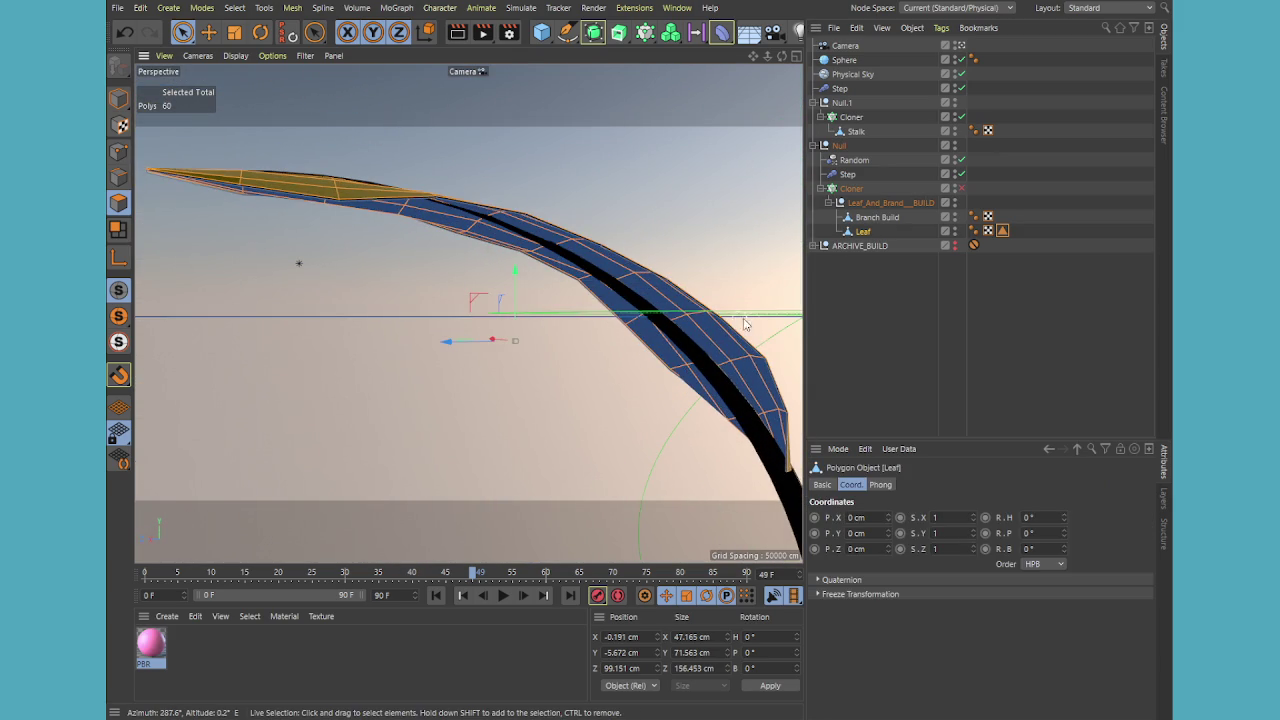
{"action": "left_click", "coordinate": [716, 333]}
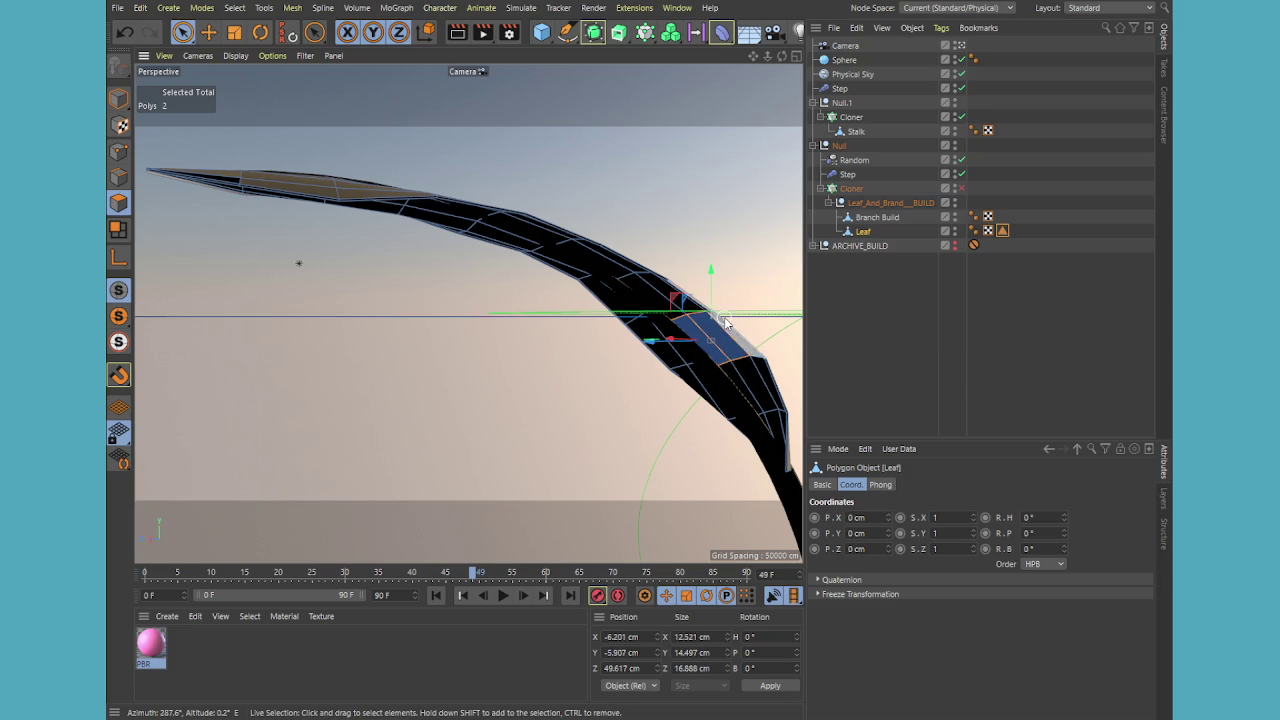
{"action": "mouse_move", "coordinate": [725, 321]}
{"action": "left_mouse_down", "text": "alt"}
{"action": "mouse_move", "coordinate": [633, 316]}
{"action": "mouse_move", "coordinate": [665, 312]}
{"action": "mouse_move", "coordinate": [691, 363]}
{"action": "mouse_move", "coordinate": [645, 383]}
{"action": "mouse_move", "coordinate": [850, 416]}
{"action": "left_mouse_up", "text": "alt"}
{"action": "scroll", "coordinate": [665, 312], "scroll_direction": "up", "scroll_amount": 5}
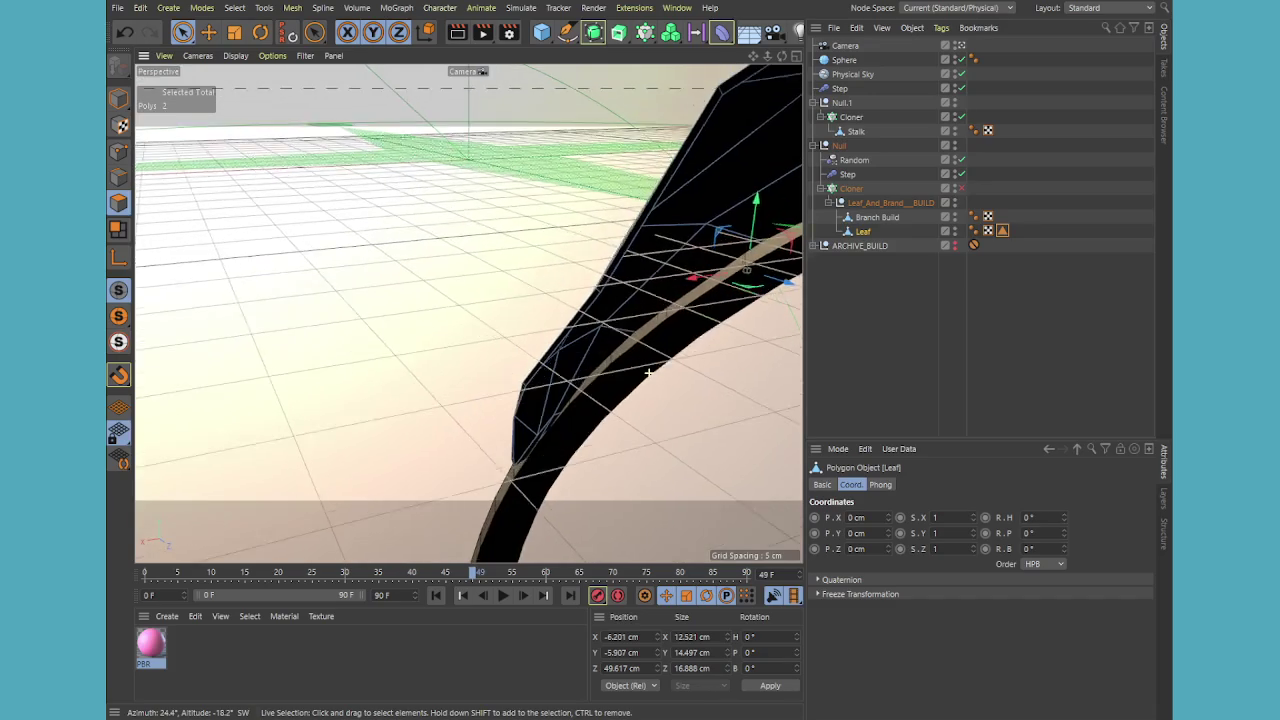
{"action": "left_click_drag", "start_coordinate": [648, 373], "coordinate": [642, 402], "text": "alt"}
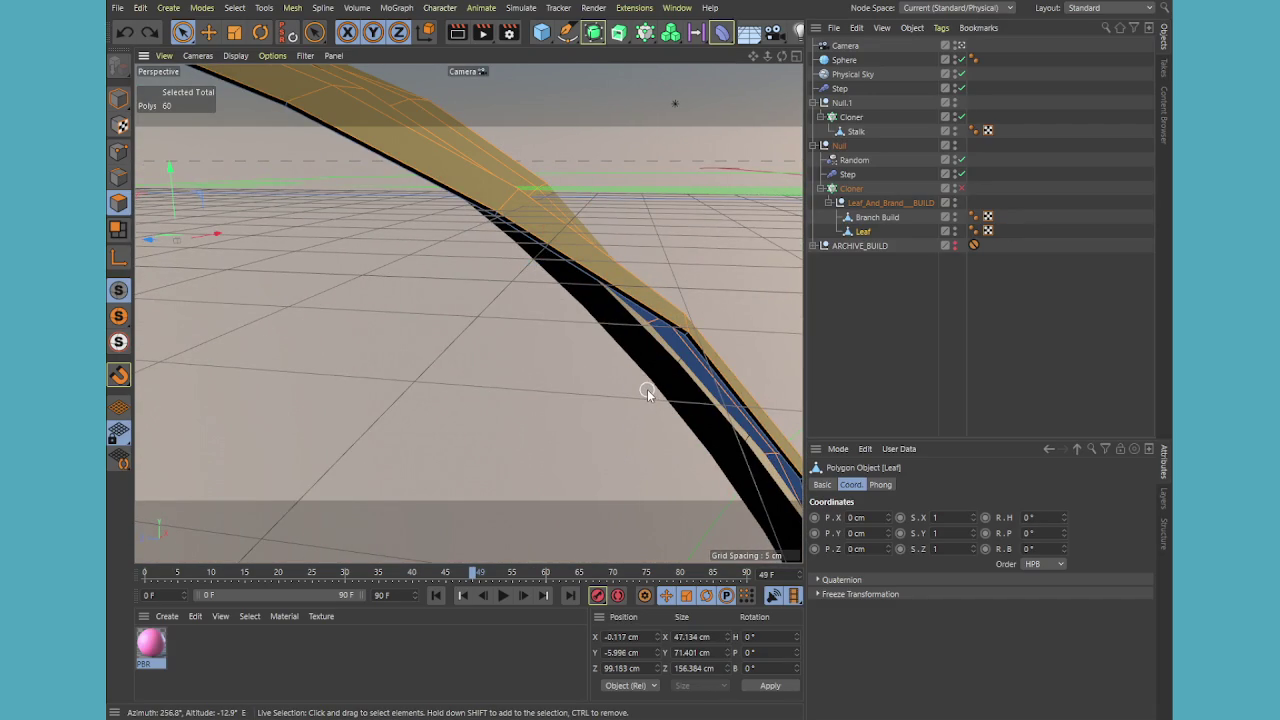
- Extrude the leaf polygons with Create Caps enabled and a 0.3 cm offset
{"action": "key", "text": "d"}
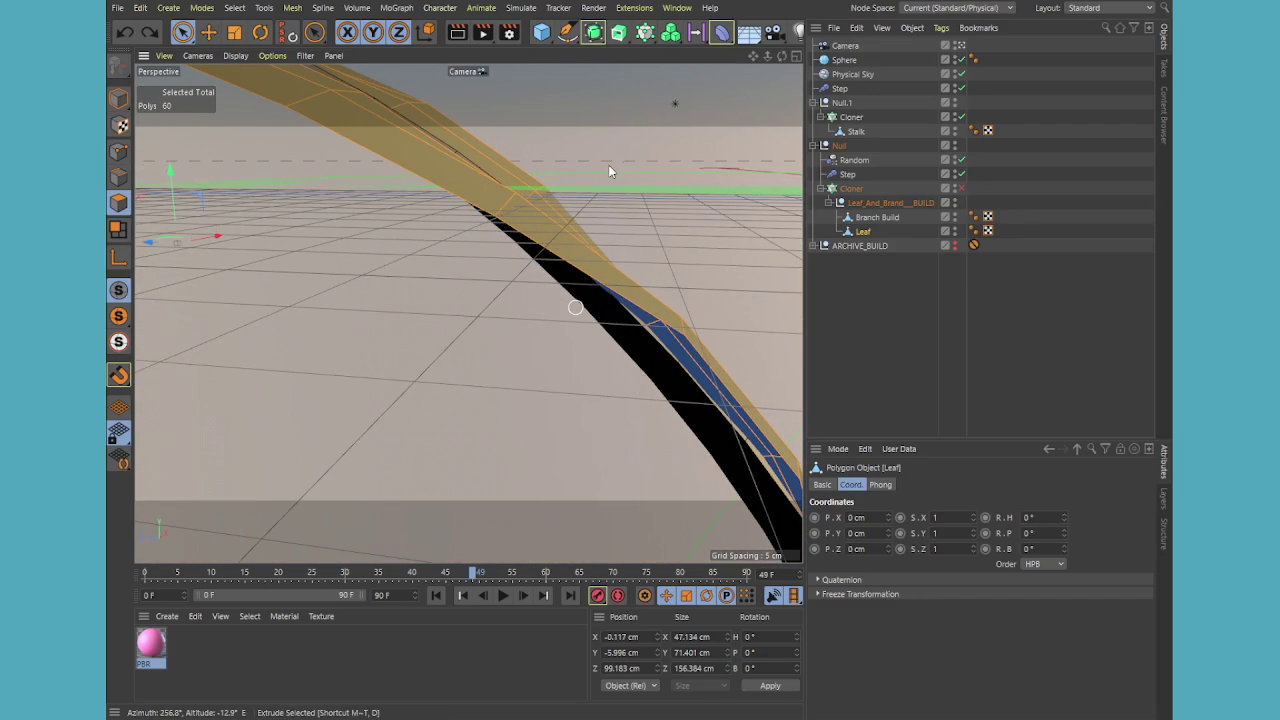
{"action": "left_click", "coordinate": [825, 485]}
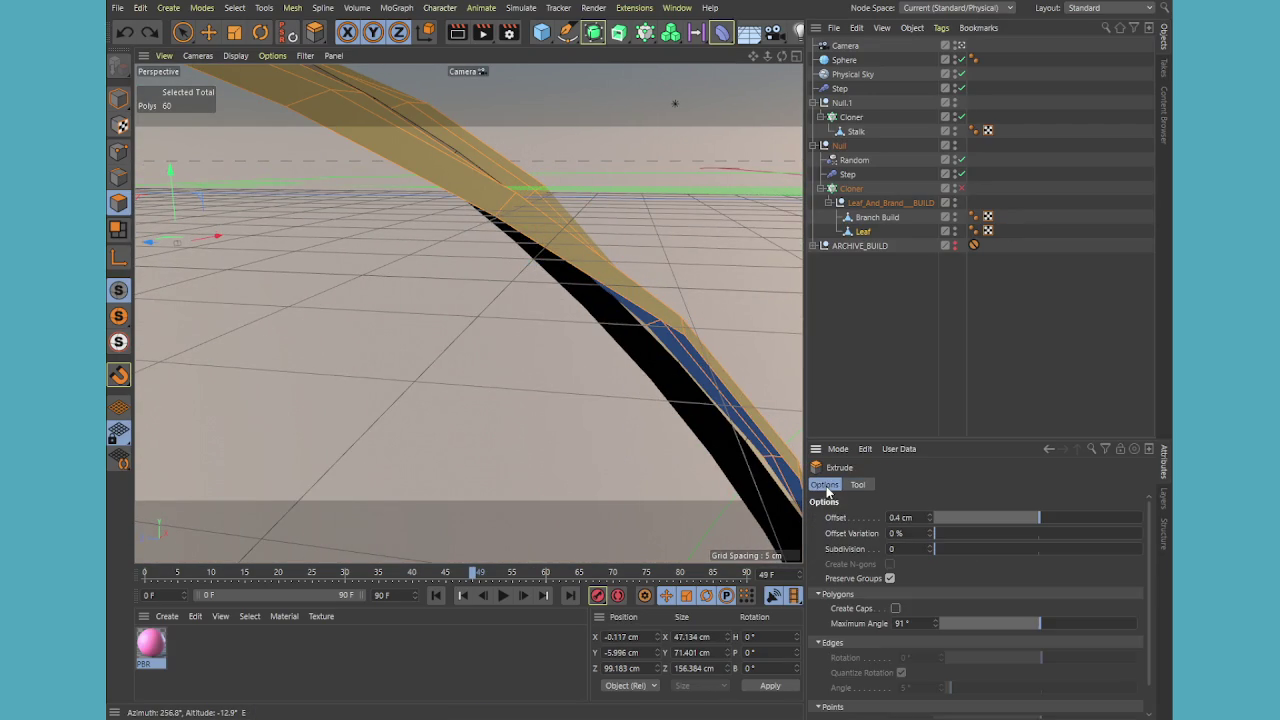
{"action": "left_click", "coordinate": [896, 609]}
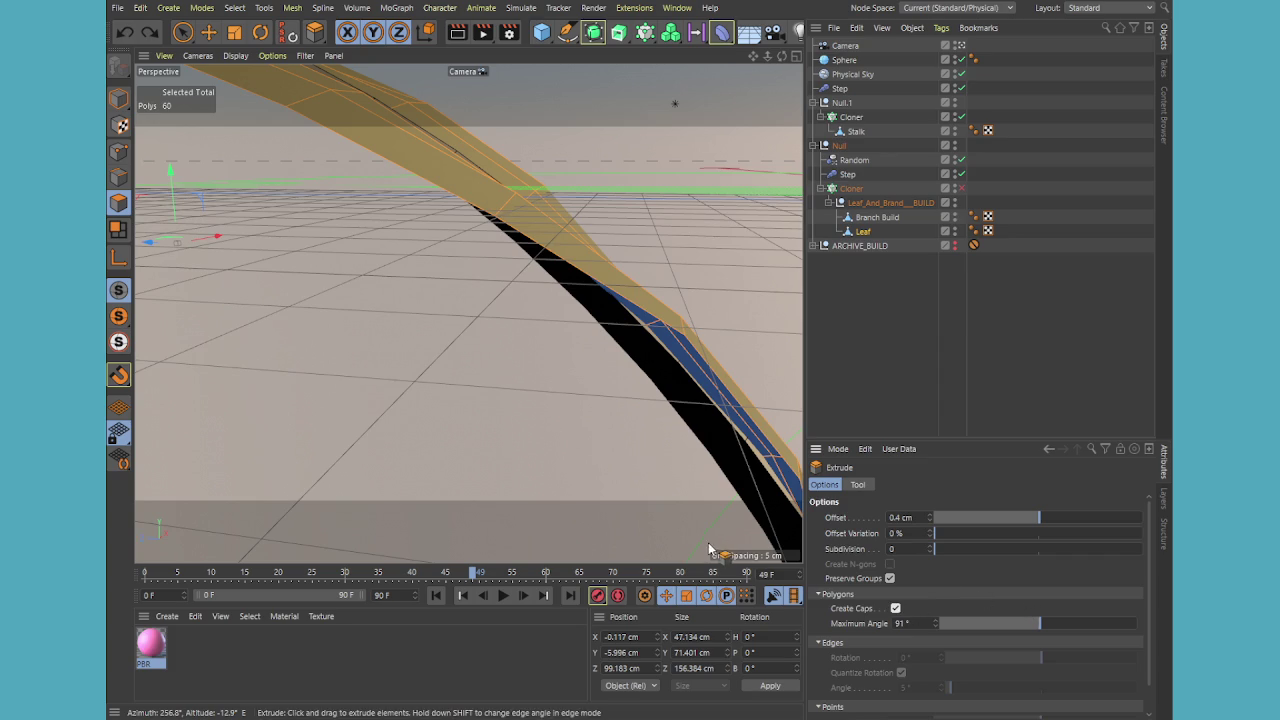
{"action": "mouse_move", "coordinate": [566, 491]}
{"action": "left_mouse_down"}
{"action": "mouse_move", "coordinate": [530, 491]}
{"action": "mouse_move", "coordinate": [564, 491]}
{"action": "left_mouse_up"}
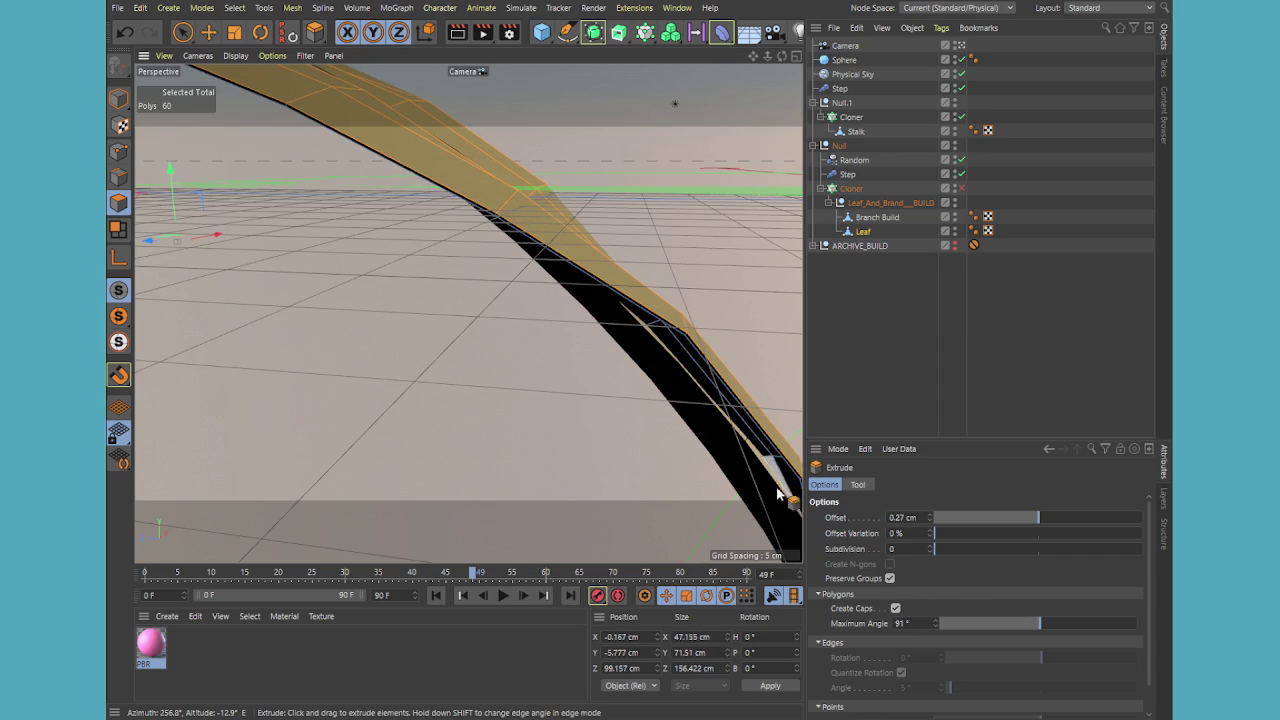
{"action": "left_click", "coordinate": [926, 518]}
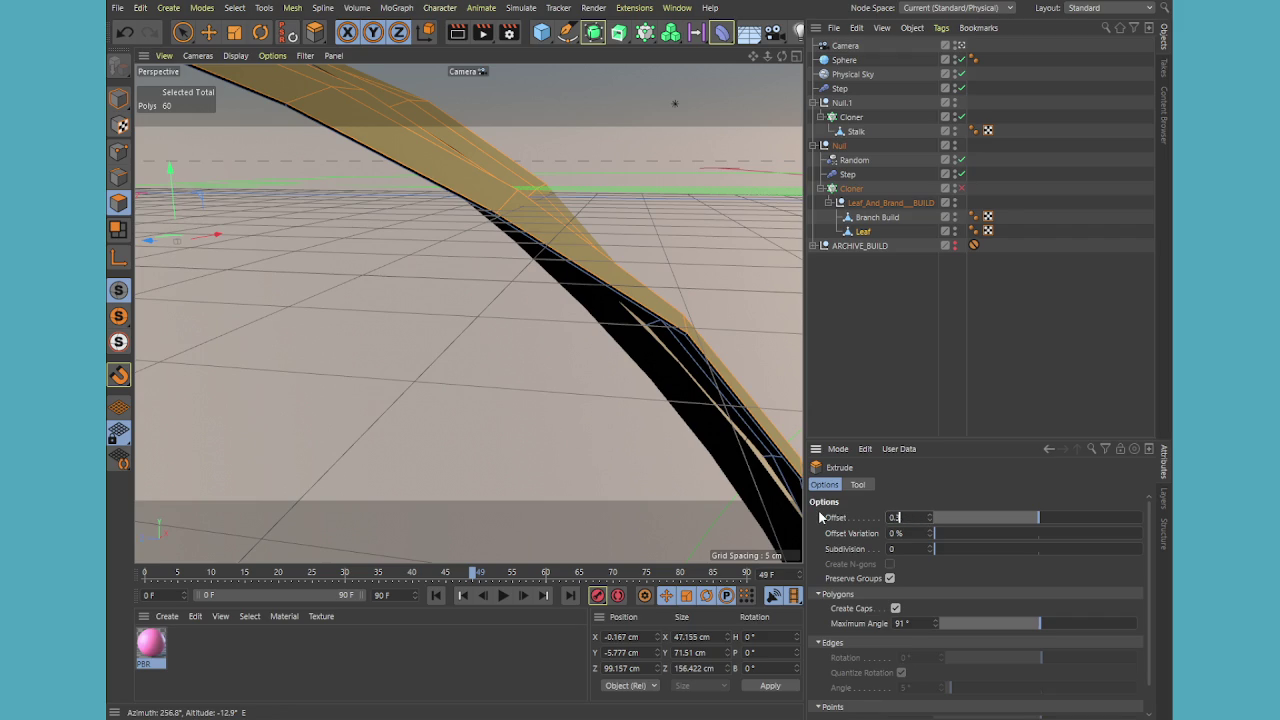
{"action": "type", "text": "0.3"}
{"action": "key", "text": "Return"}
- Store the current polygon selection on Leaf as a tag and rename it
{"action": "left_click", "coordinate": [279, 352]}
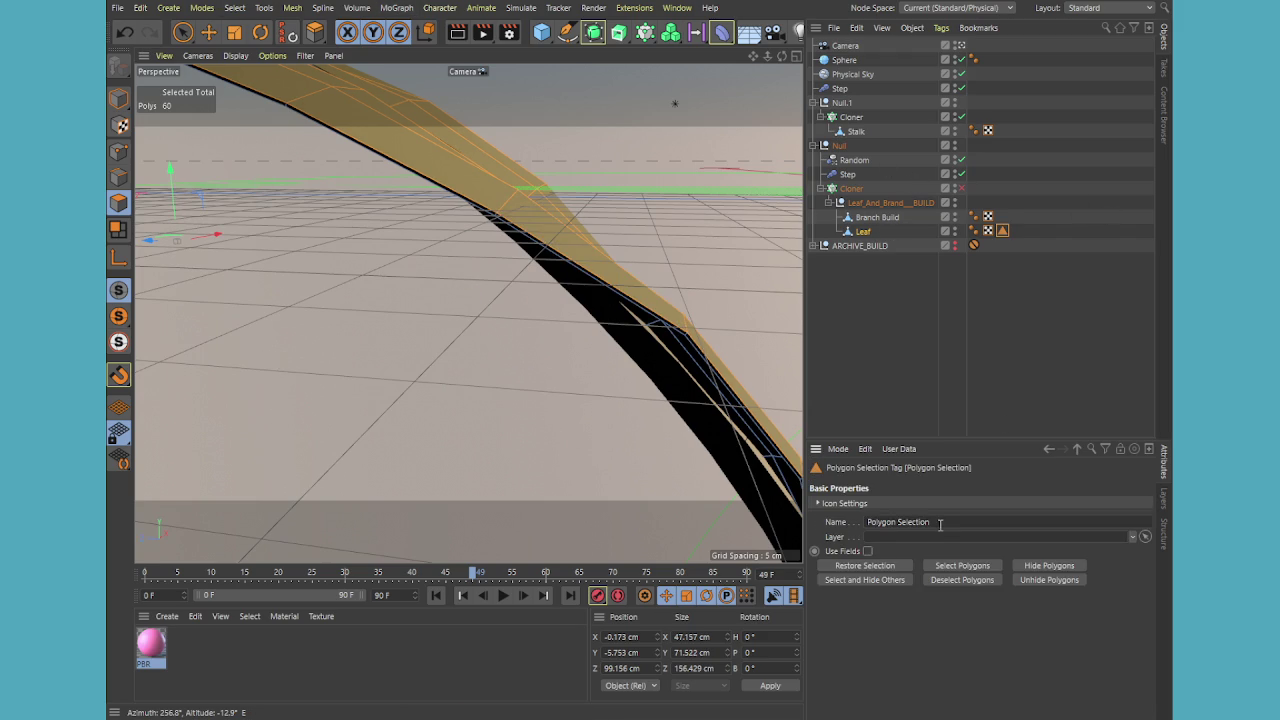
{"action": "left_click", "coordinate": [940, 524]}
{"action": "type", "text": "Top of Leaf"}
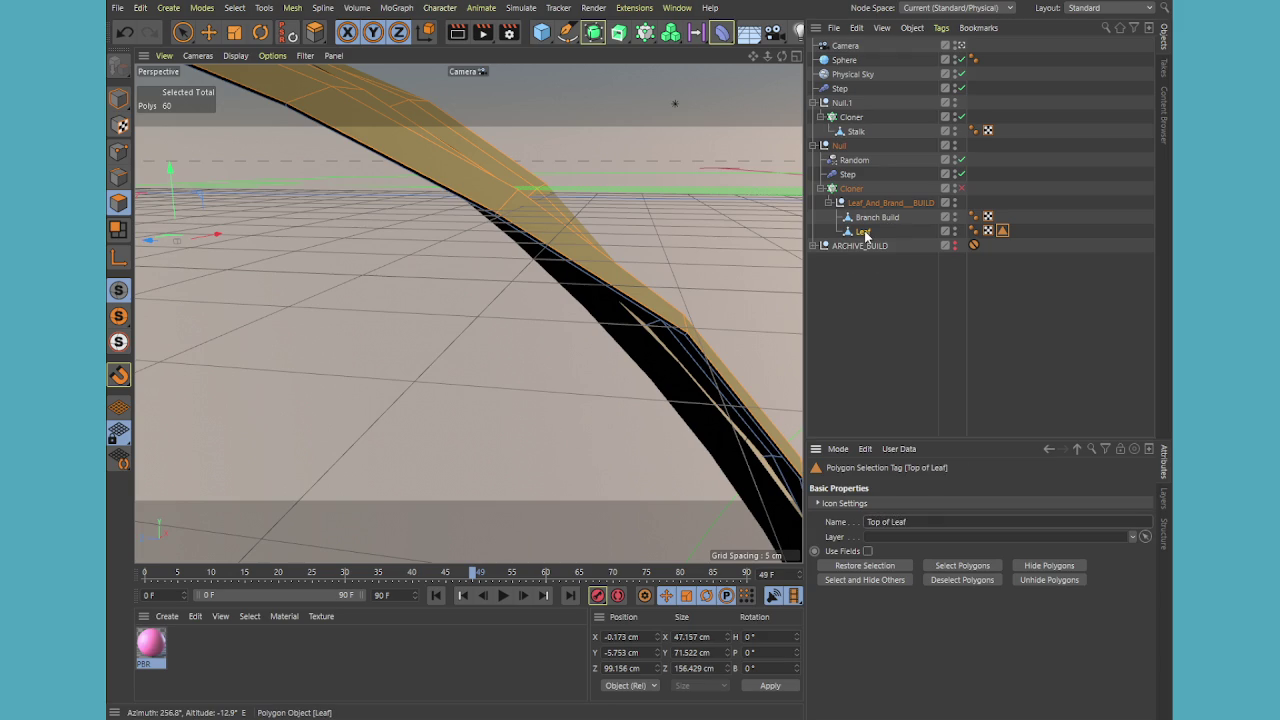
- Switch to Loop Selection and add another polygon loop to the leaf selection
{"action": "key", "text": "u"}
{"action": "key", "text": "l"}
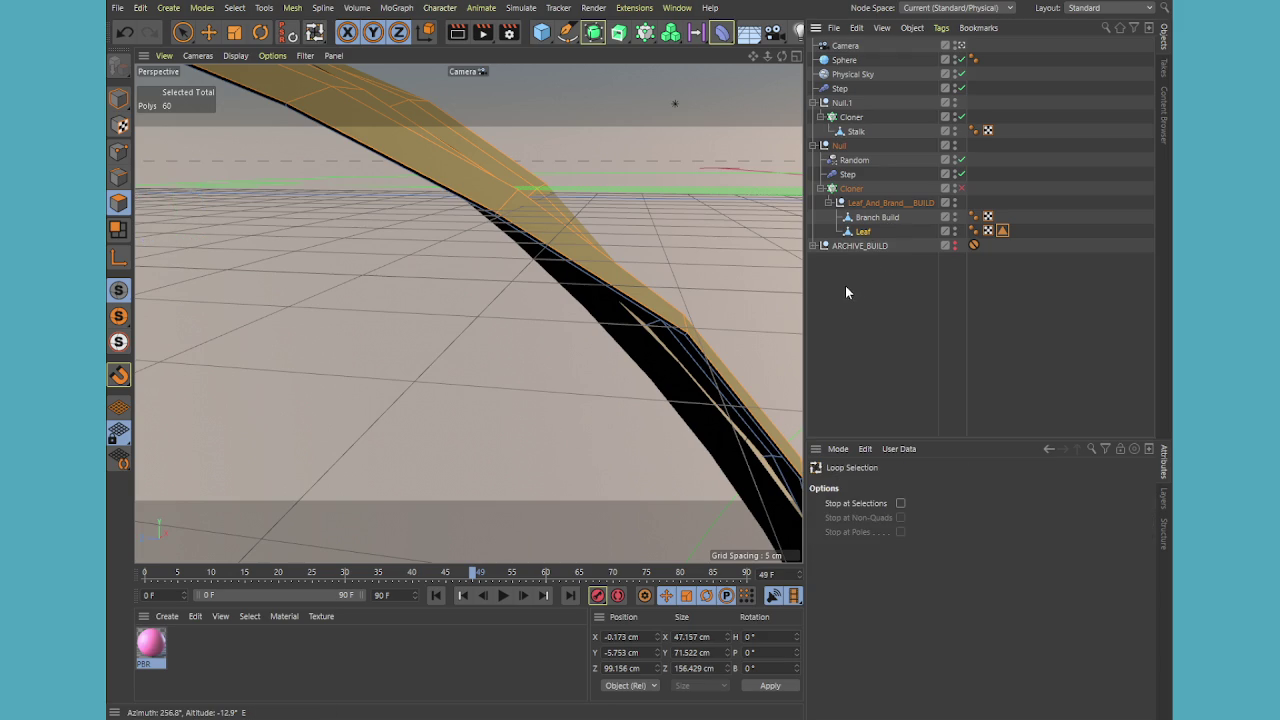
{"action": "left_click", "coordinate": [183, 34]}
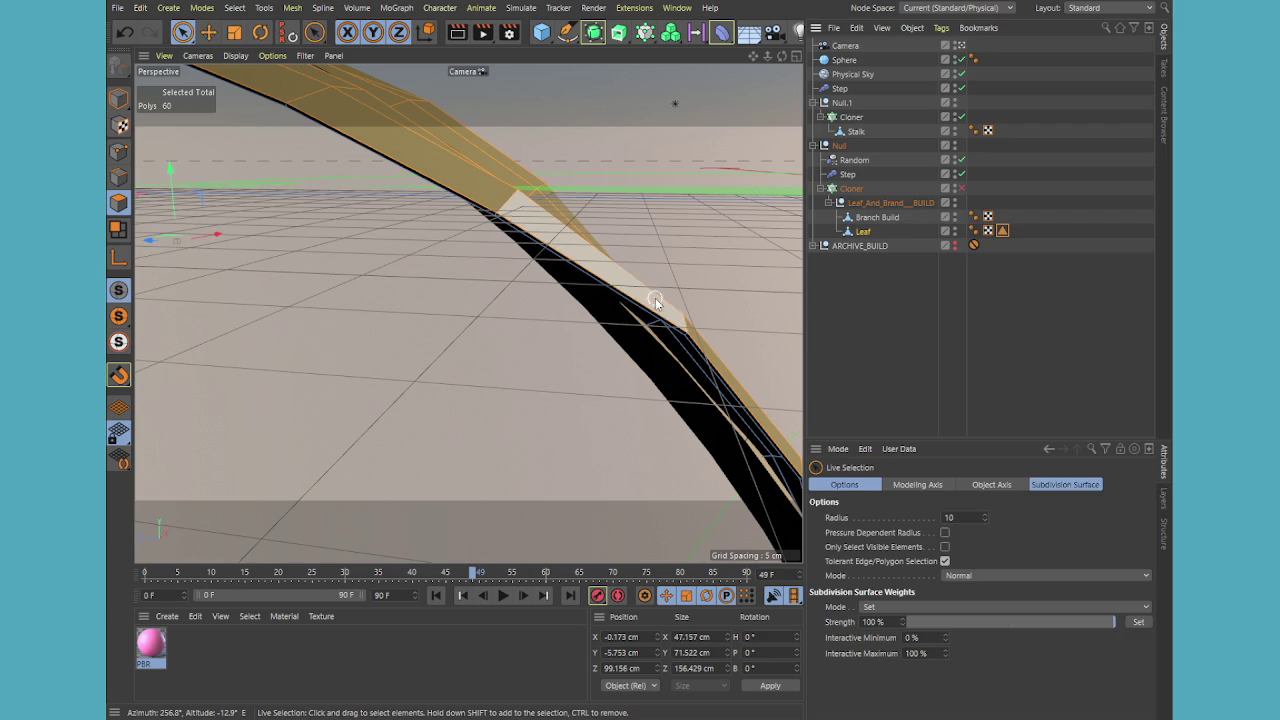
{"action": "key", "text": "u"}
{"action": "key", "text": "l"}
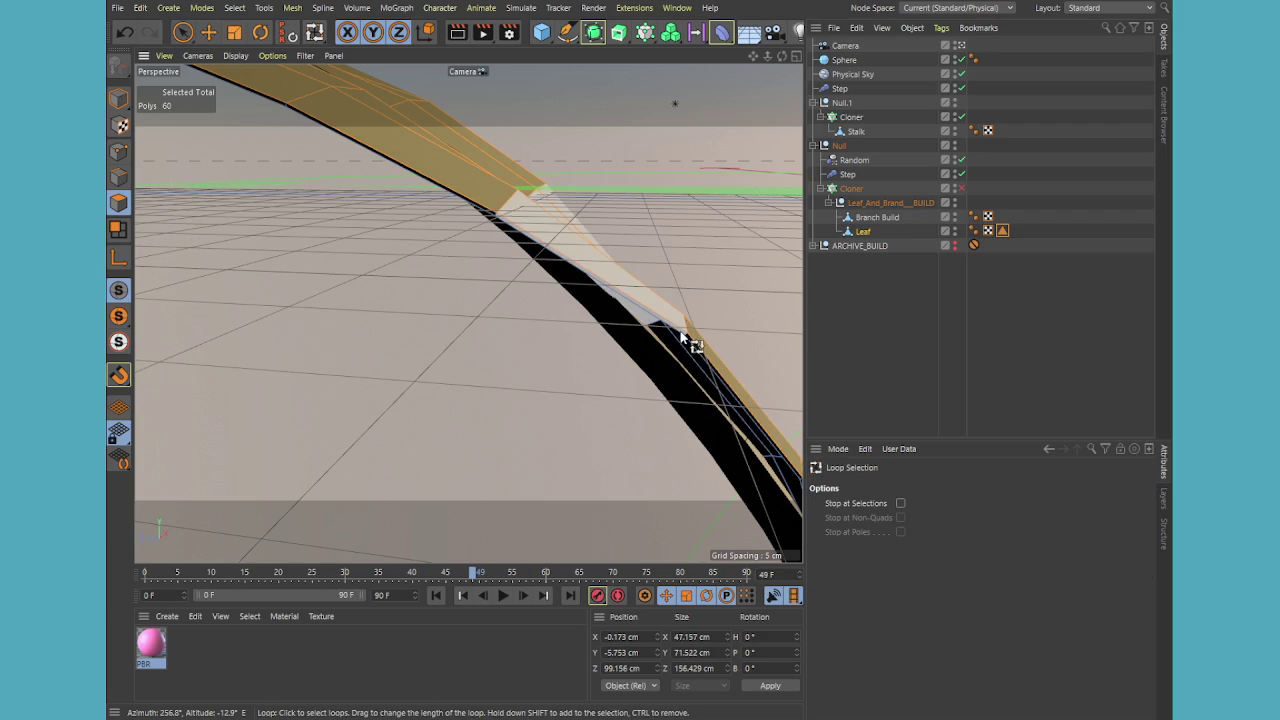
{"action": "left_click", "coordinate": [687, 340], "text": "shift"}
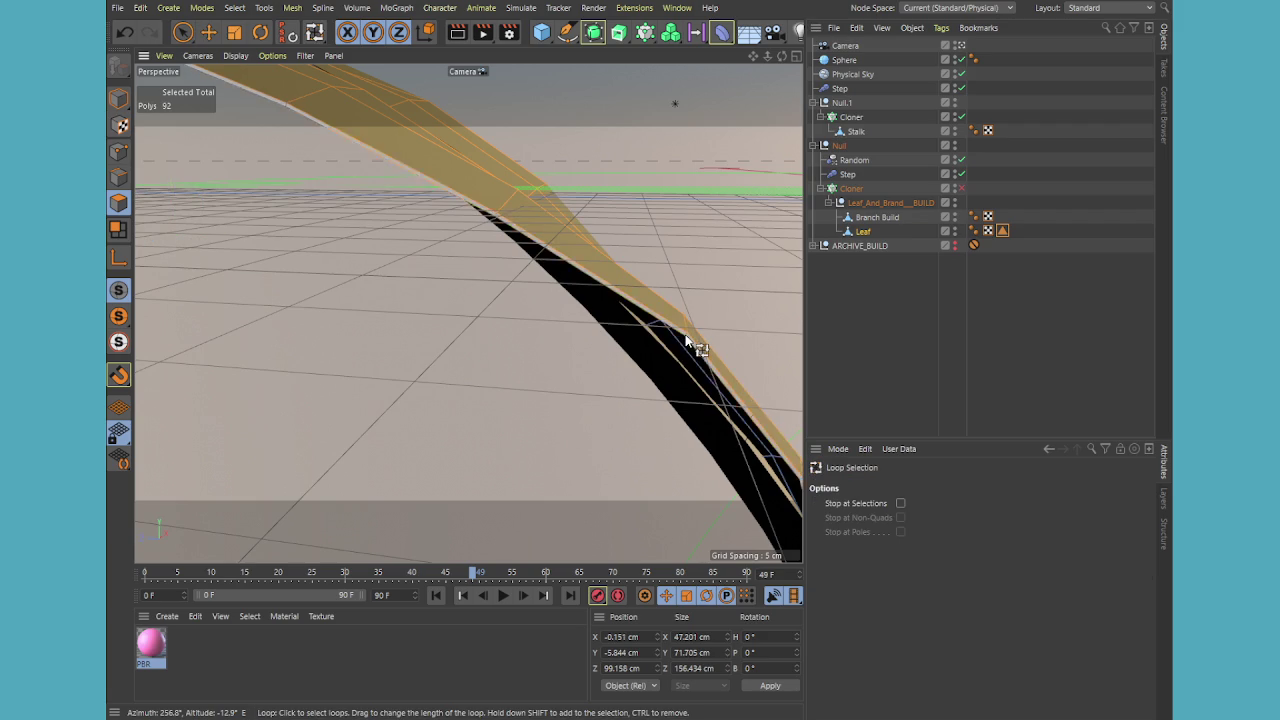
{"action": "mouse_move", "coordinate": [471, 330]}
{"action": "left_mouse_down", "text": "alt"}
{"action": "mouse_move", "coordinate": [438, 322]}
{"action": "mouse_move", "coordinate": [640, 368]}
{"action": "mouse_move", "coordinate": [727, 355]}
{"action": "mouse_move", "coordinate": [520, 318]}
{"action": "left_mouse_up", "text": "alt"}
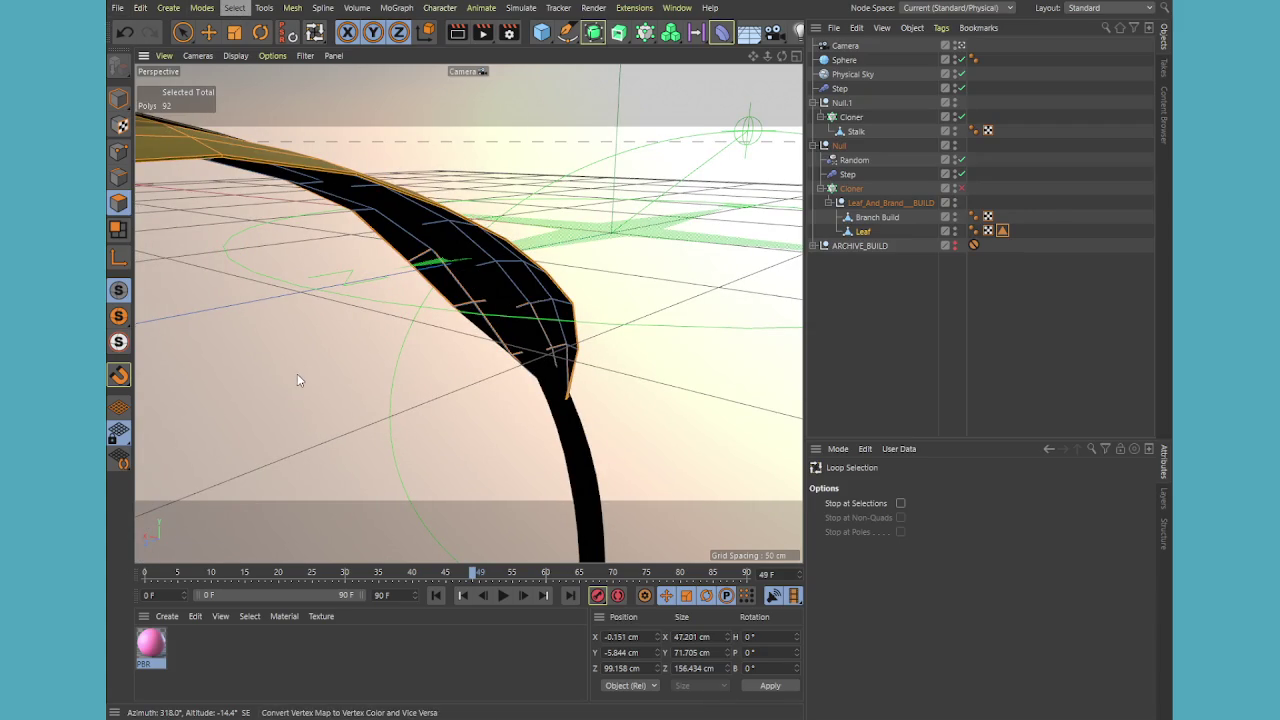
- Save the selection on Leaf as a new tag named 'Bottom of Leaf'
{"action": "key", "text": "ctrl+shift+s"}
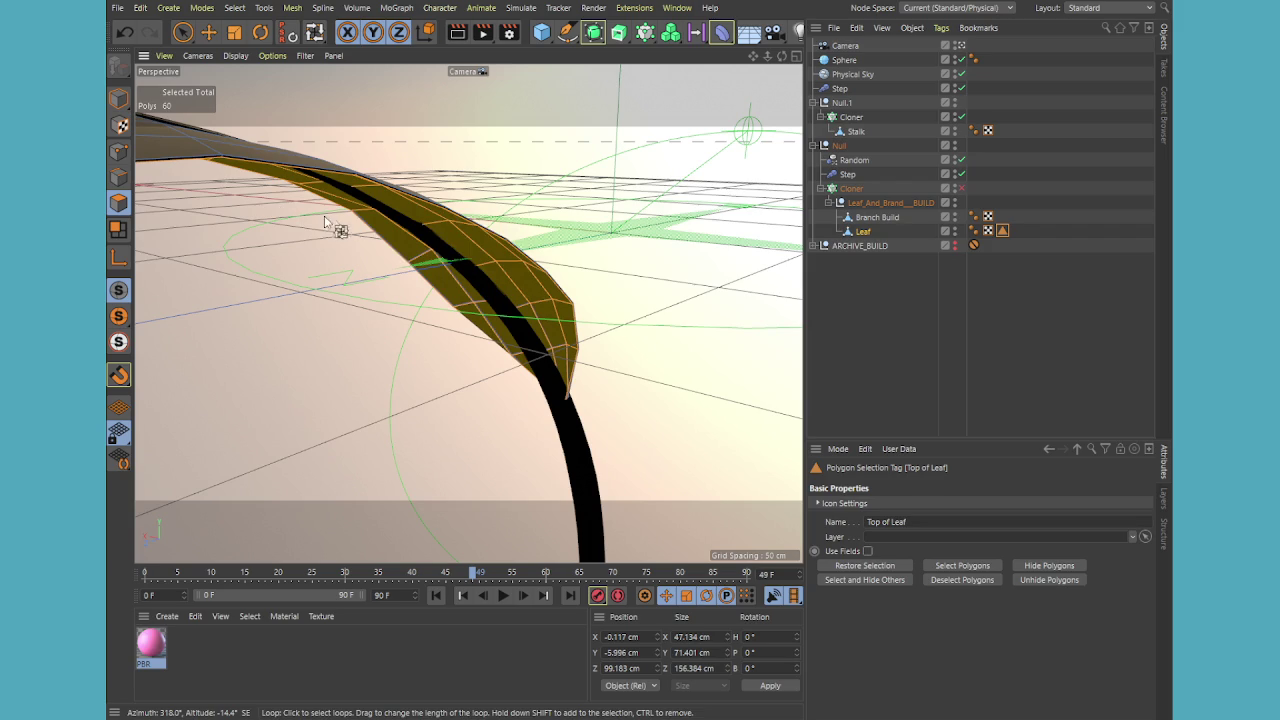
{"action": "left_click", "coordinate": [1006, 275]}
{"action": "left_click", "coordinate": [858, 231]}
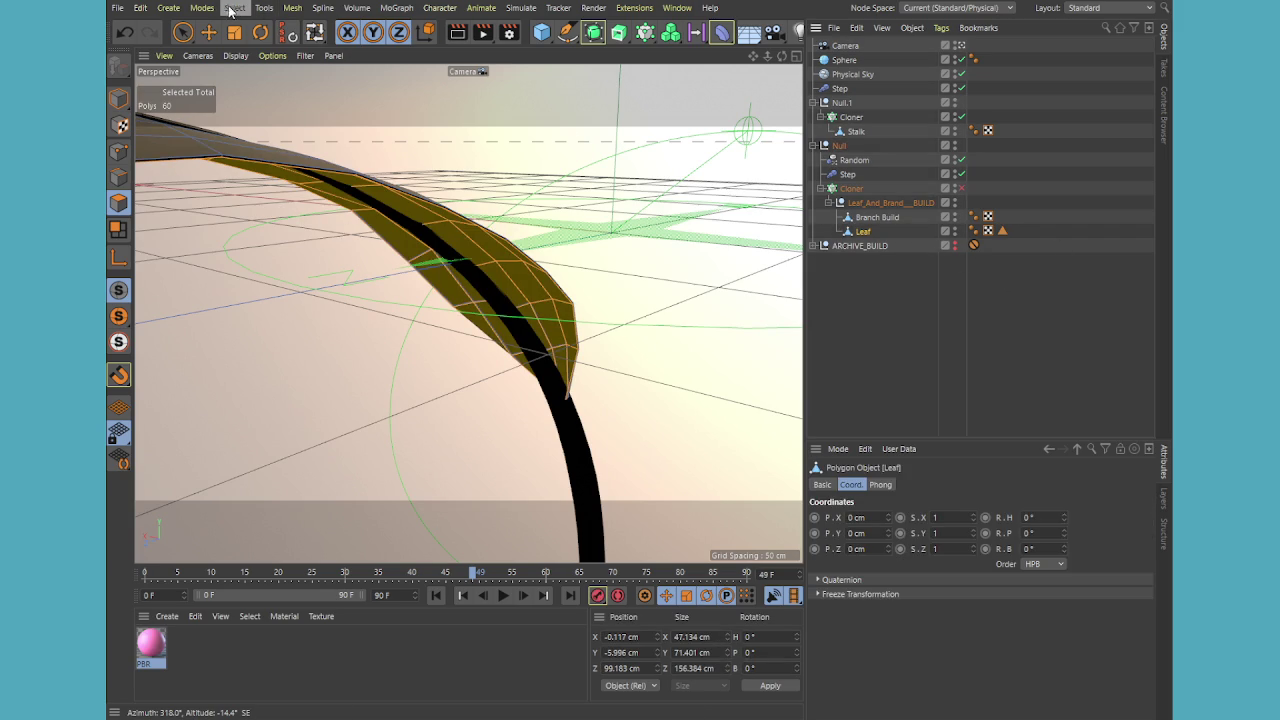
{"action": "key", "text": "ctrl+shift+s"}
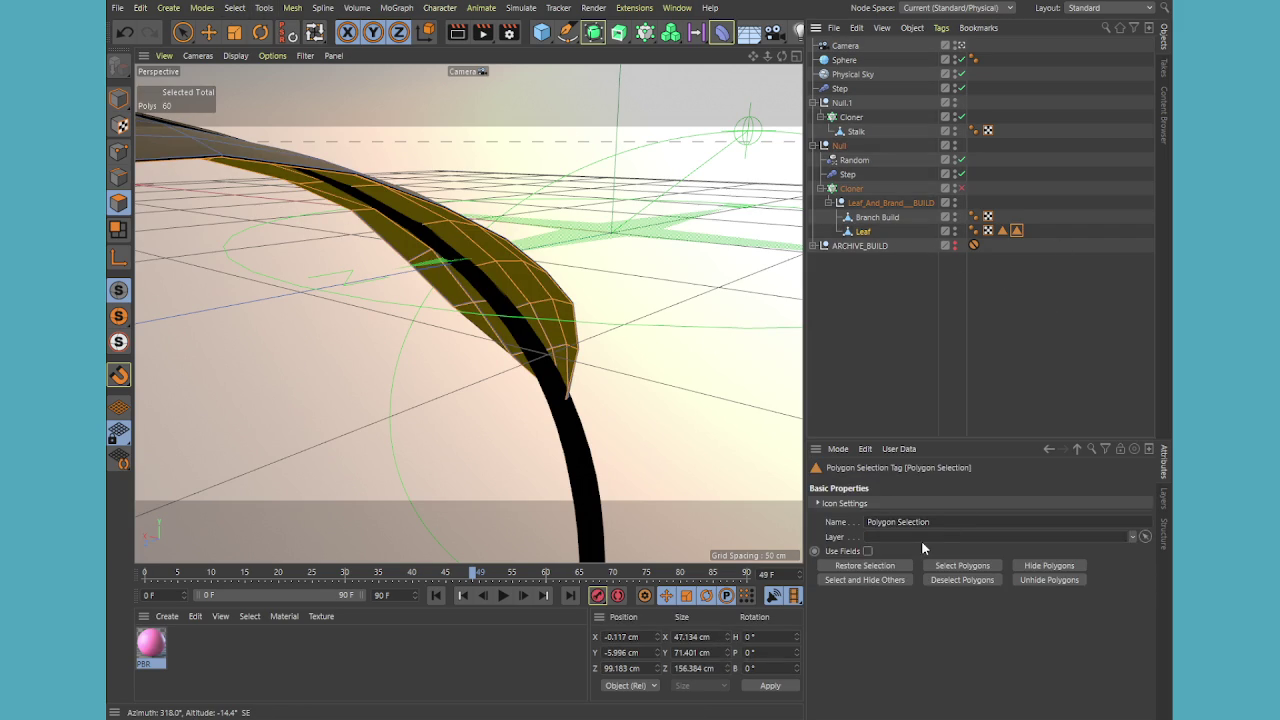
{"action": "left_click_drag", "start_coordinate": [932, 521], "coordinate": [812, 518]}
{"action": "type", "text": "E"}
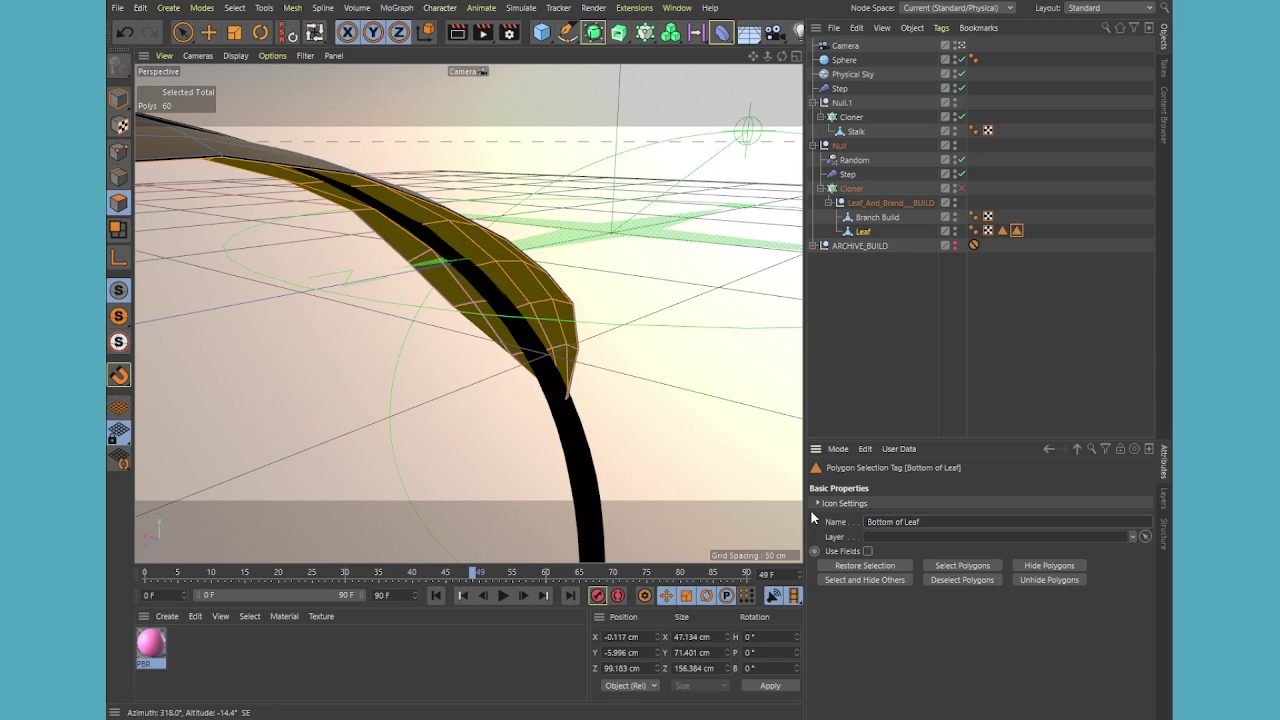
{"action": "left_click", "coordinate": [870, 365]}
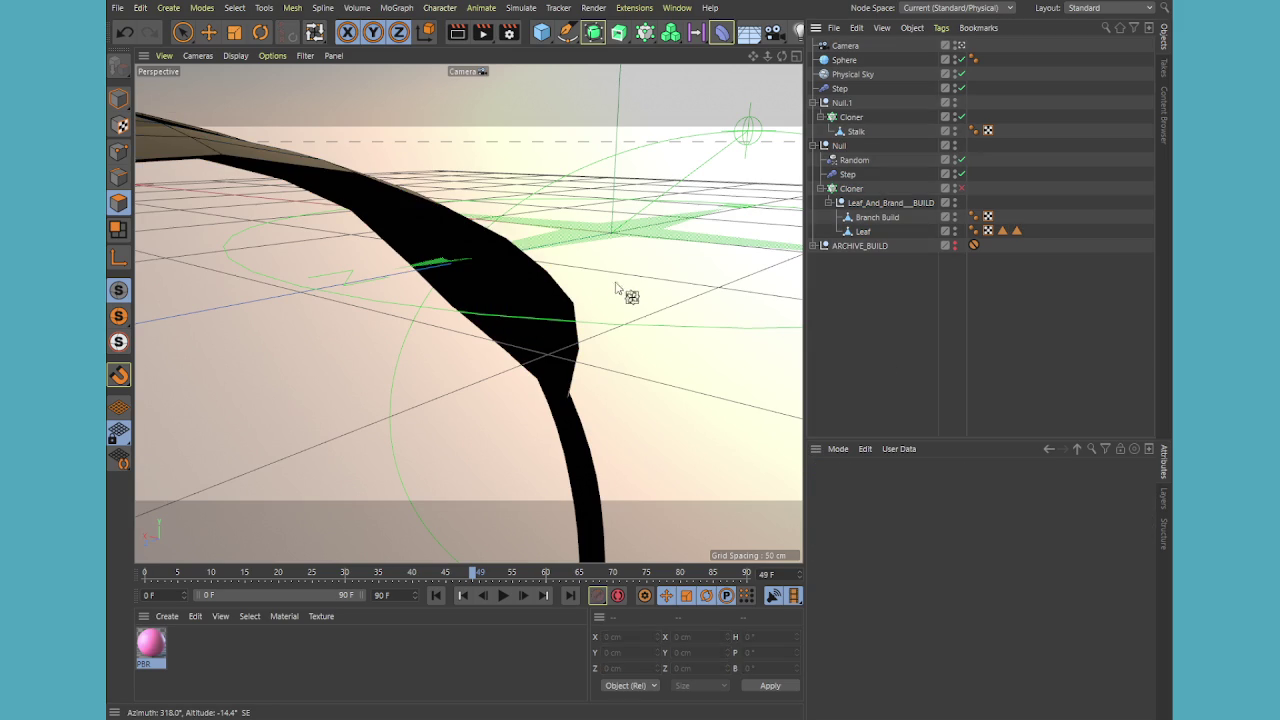
- Orbit onto the stem while selecting Branch Build, Stalk and Cloner in the Object Manager
{"action": "mouse_move", "coordinate": [623, 286]}
{"action": "left_mouse_down", "text": "alt"}
{"action": "mouse_move", "coordinate": [583, 321]}
{"action": "mouse_move", "coordinate": [402, 306]}
{"action": "mouse_move", "coordinate": [284, 334]}
{"action": "mouse_move", "coordinate": [339, 366]}
{"action": "mouse_move", "coordinate": [350, 403]}
{"action": "mouse_move", "coordinate": [336, 400]}
{"action": "mouse_move", "coordinate": [414, 293]}
{"action": "mouse_move", "coordinate": [451, 297]}
{"action": "left_mouse_up", "text": "alt"}
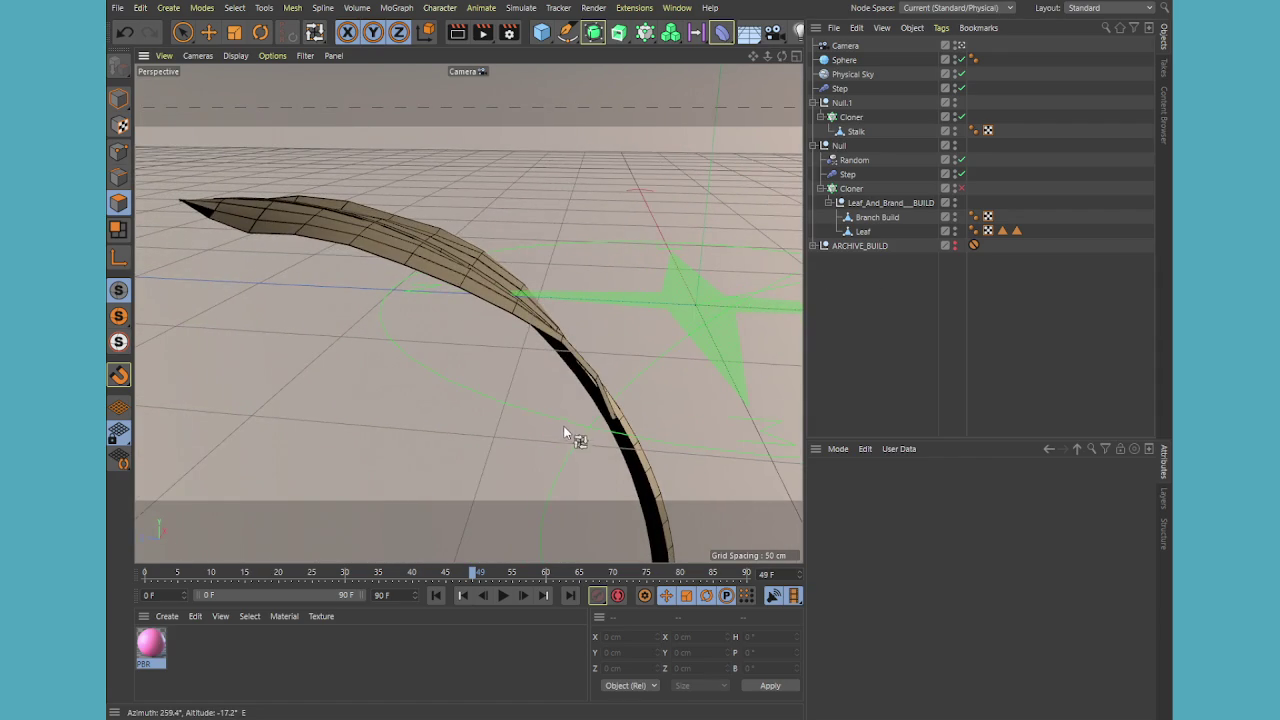
{"action": "mouse_move", "coordinate": [571, 434]}
{"action": "left_mouse_down", "text": "alt"}
{"action": "mouse_move", "coordinate": [476, 425]}
{"action": "mouse_move", "coordinate": [656, 437]}
{"action": "mouse_move", "coordinate": [671, 453]}
{"action": "mouse_move", "coordinate": [689, 416]}
{"action": "left_mouse_up", "text": "alt"}
{"action": "scroll", "coordinate": [689, 416], "scroll_direction": "up", "scroll_amount": 2}
{"action": "left_click", "coordinate": [876, 218]}
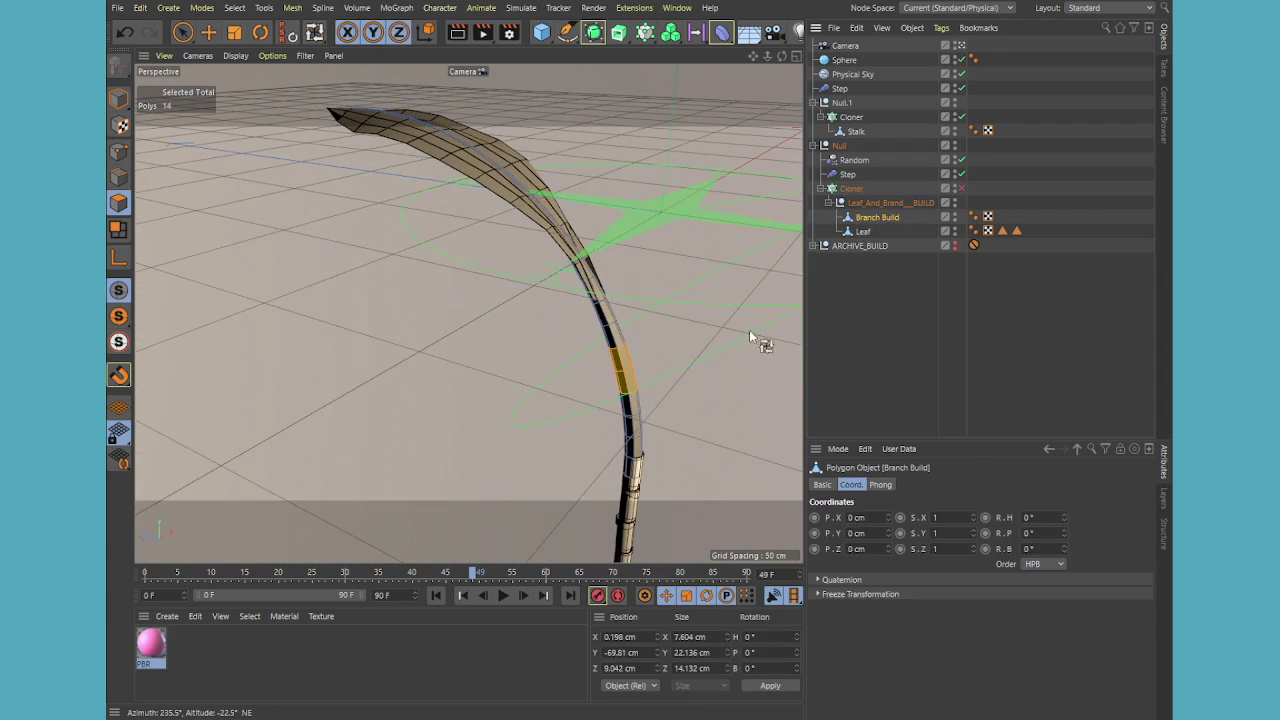
{"action": "left_click_drag", "start_coordinate": [749, 330], "coordinate": [633, 373], "text": "alt"}
{"action": "scroll", "coordinate": [633, 373], "scroll_direction": "up", "scroll_amount": 2}
{"action": "left_click_drag", "start_coordinate": [592, 275], "coordinate": [598, 408], "text": "alt"}
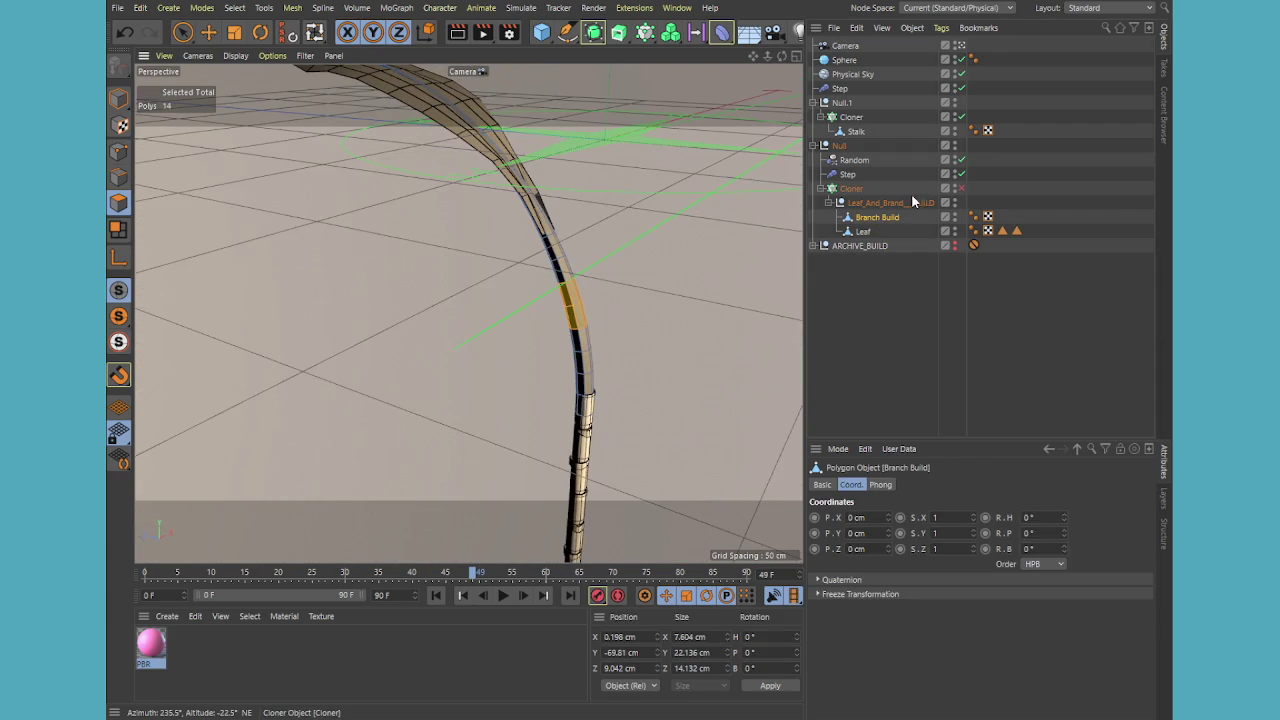
{"action": "left_click", "coordinate": [855, 132]}
{"action": "left_click", "coordinate": [851, 188]}
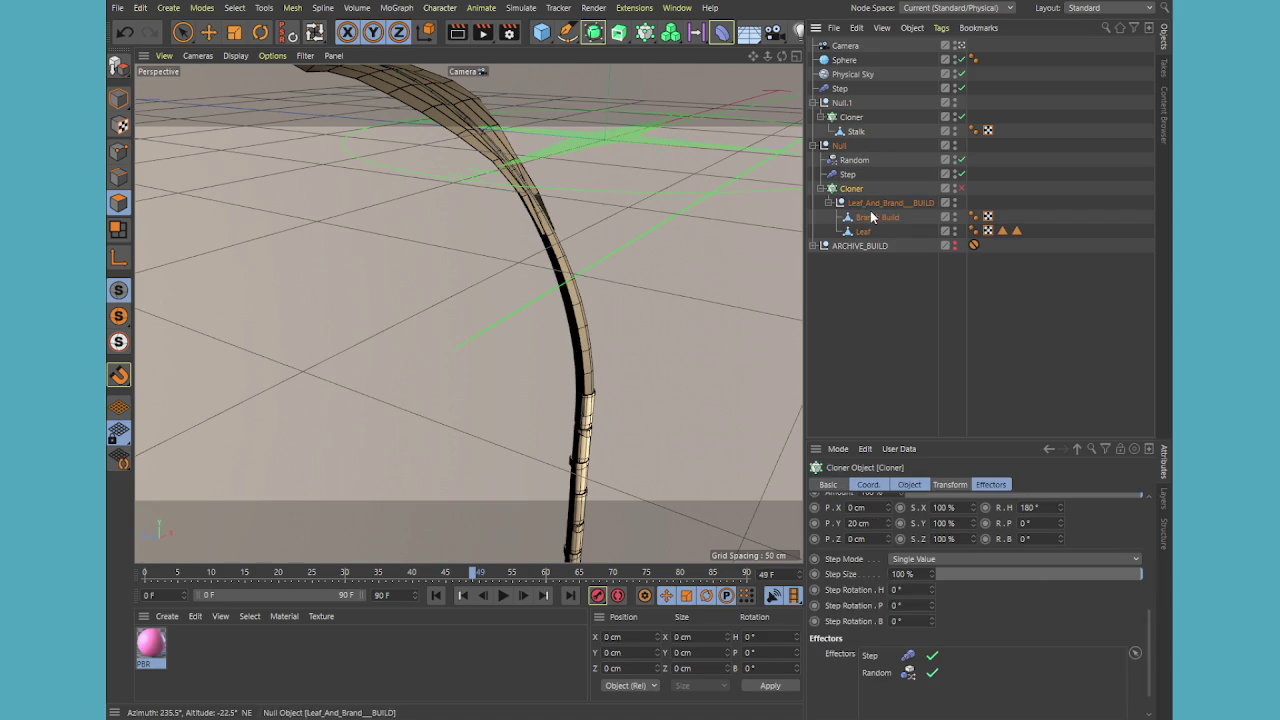
{"action": "left_click", "coordinate": [876, 217]}
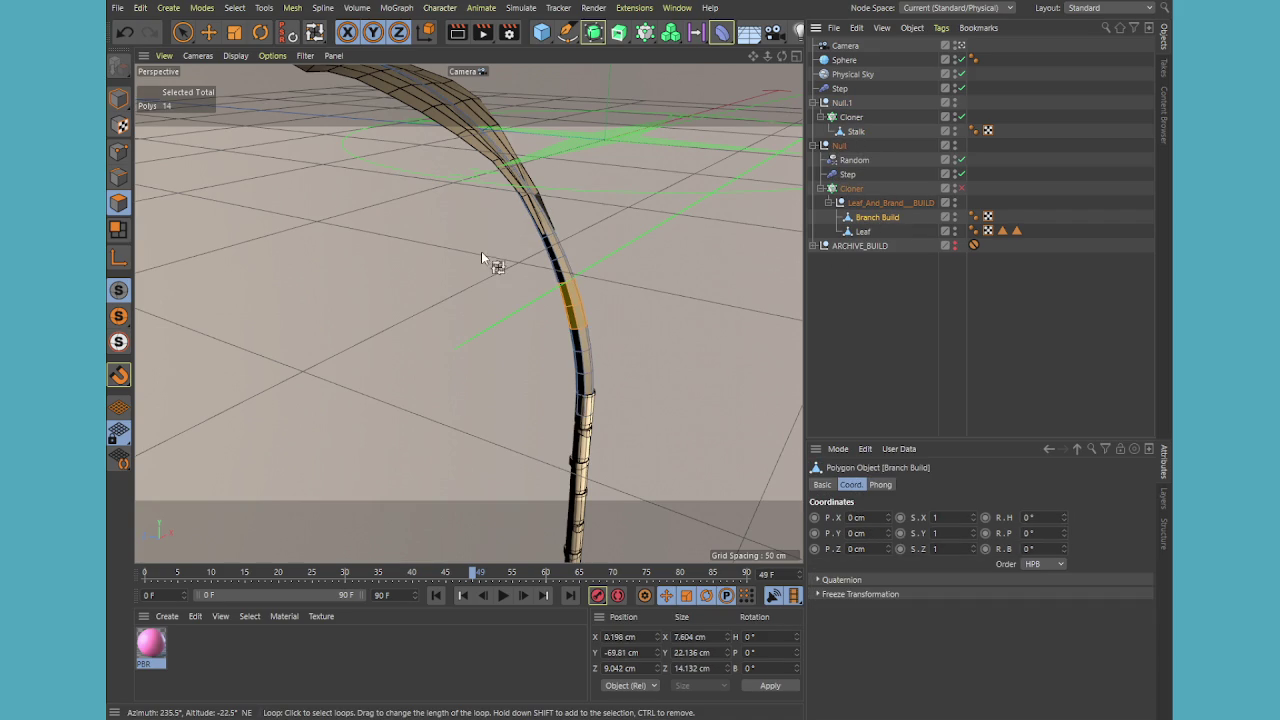
- Loop-select along the branch, hide Null.1 in the viewport, and reselect Branch Build
{"action": "left_click", "coordinate": [529, 259]}
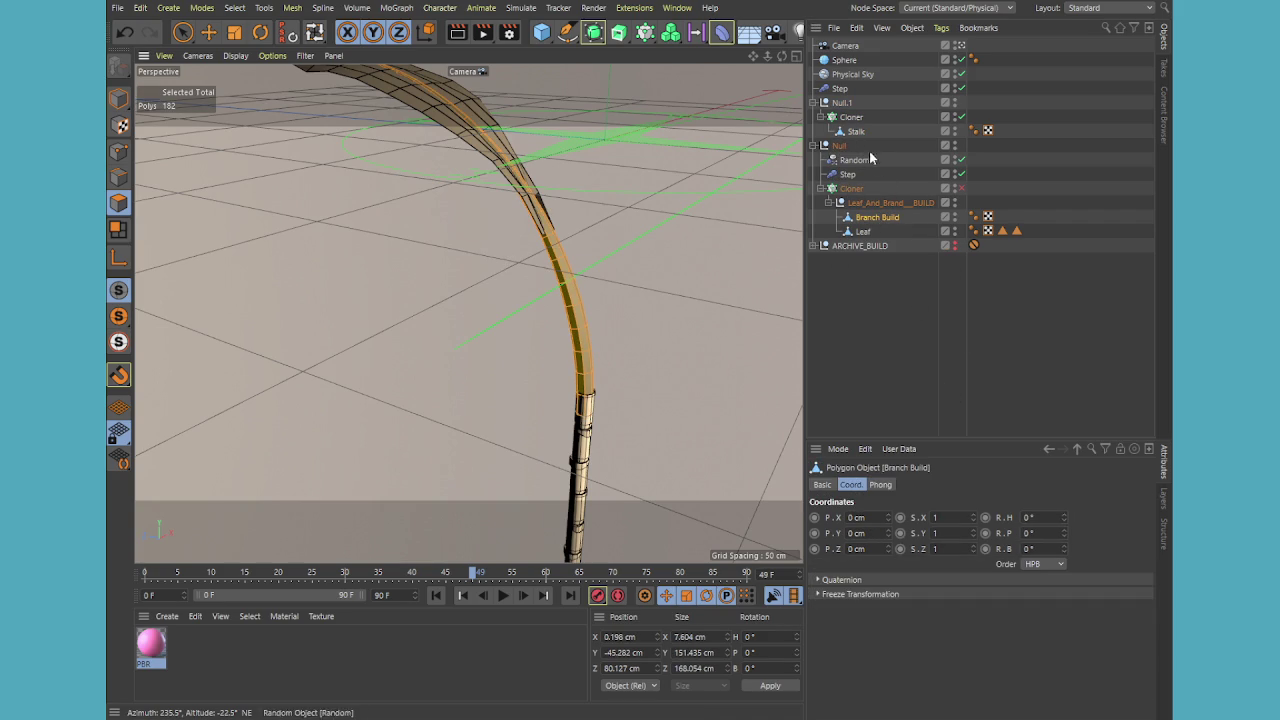
{"action": "left_click", "coordinate": [955, 101]}
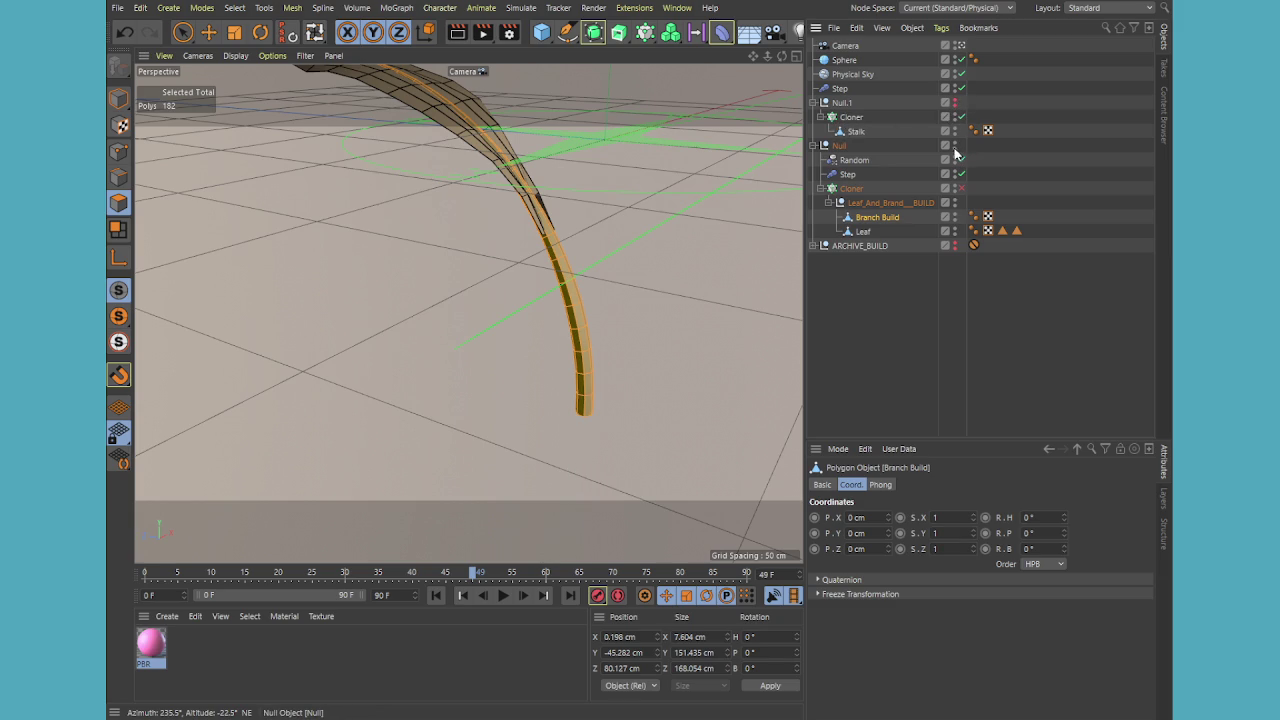
{"action": "left_click", "coordinate": [900, 337]}
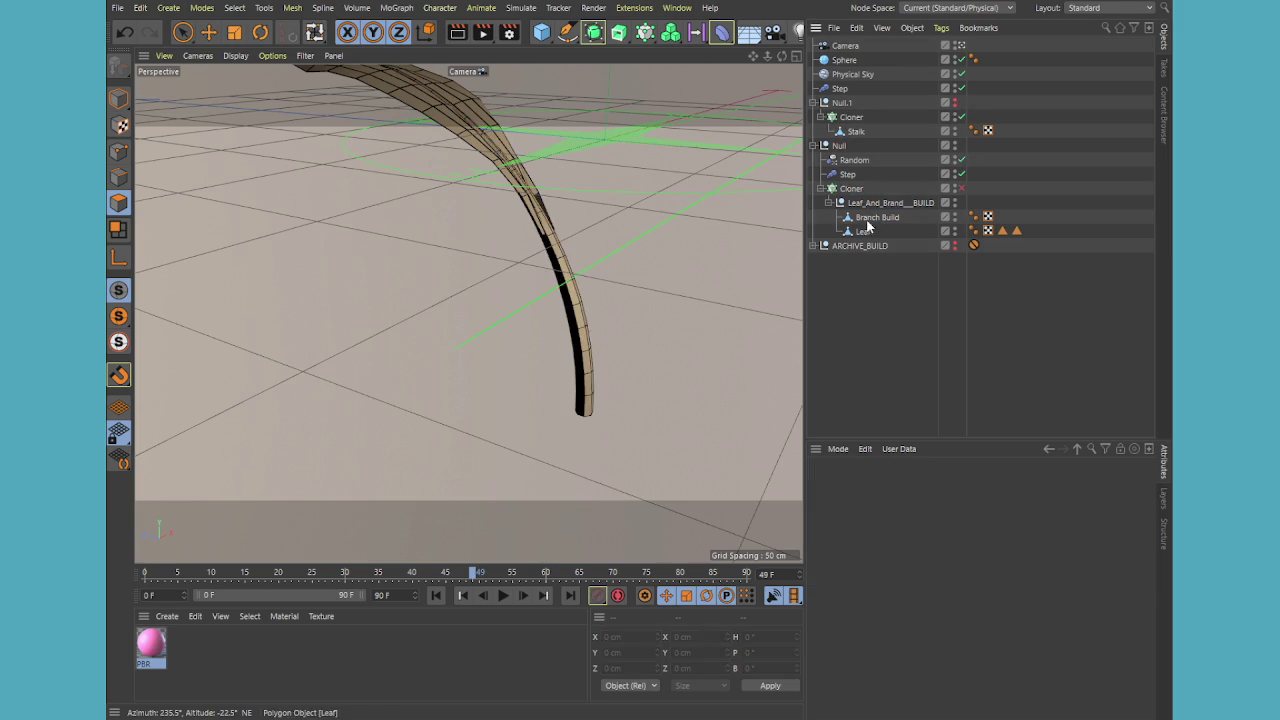
{"action": "left_click", "coordinate": [867, 220]}
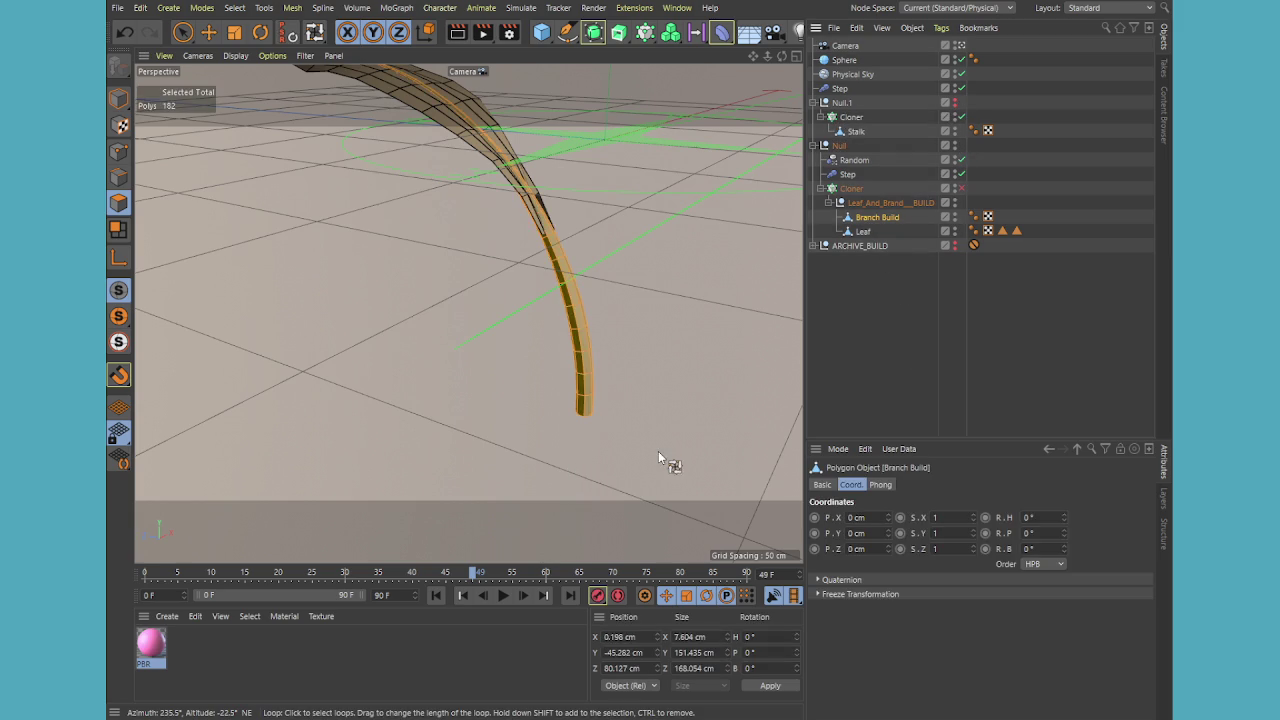
- With Live Selection, toggle subdivision display to show the stem's bare polygon cage
{"action": "left_click", "coordinate": [181, 36]}
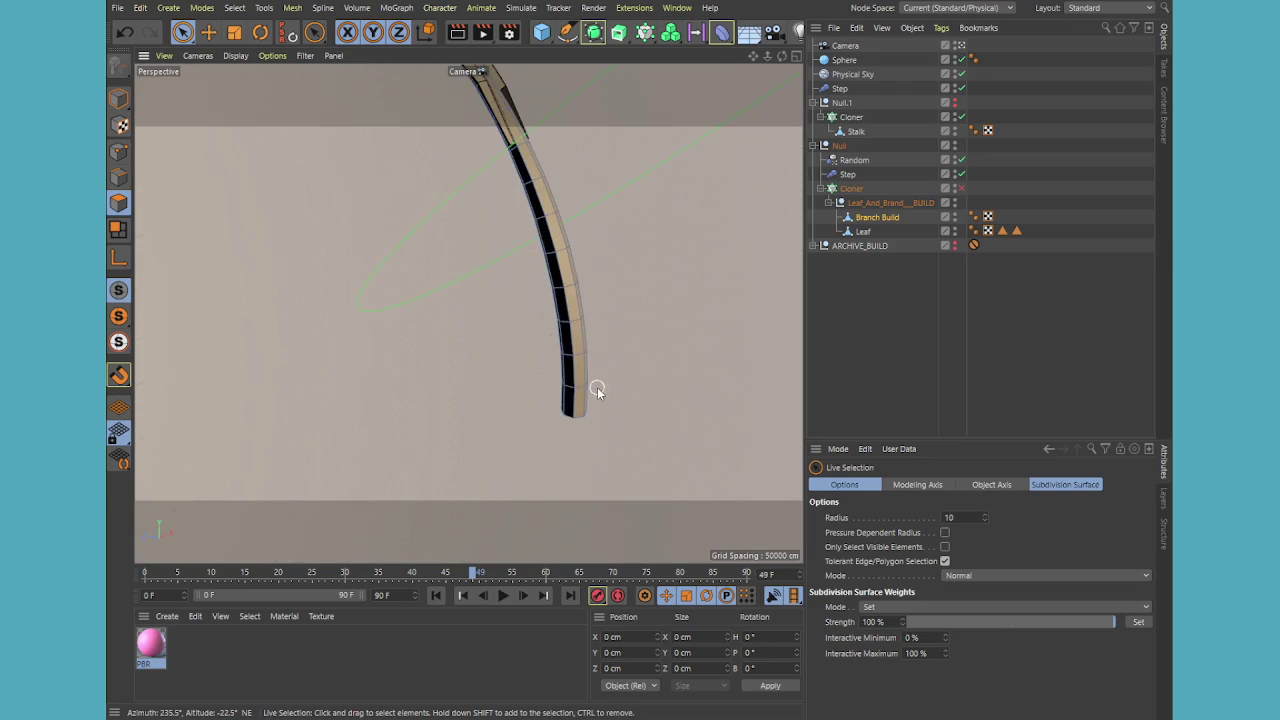
{"action": "left_click_drag", "start_coordinate": [607, 415], "coordinate": [545, 418], "text": "alt"}
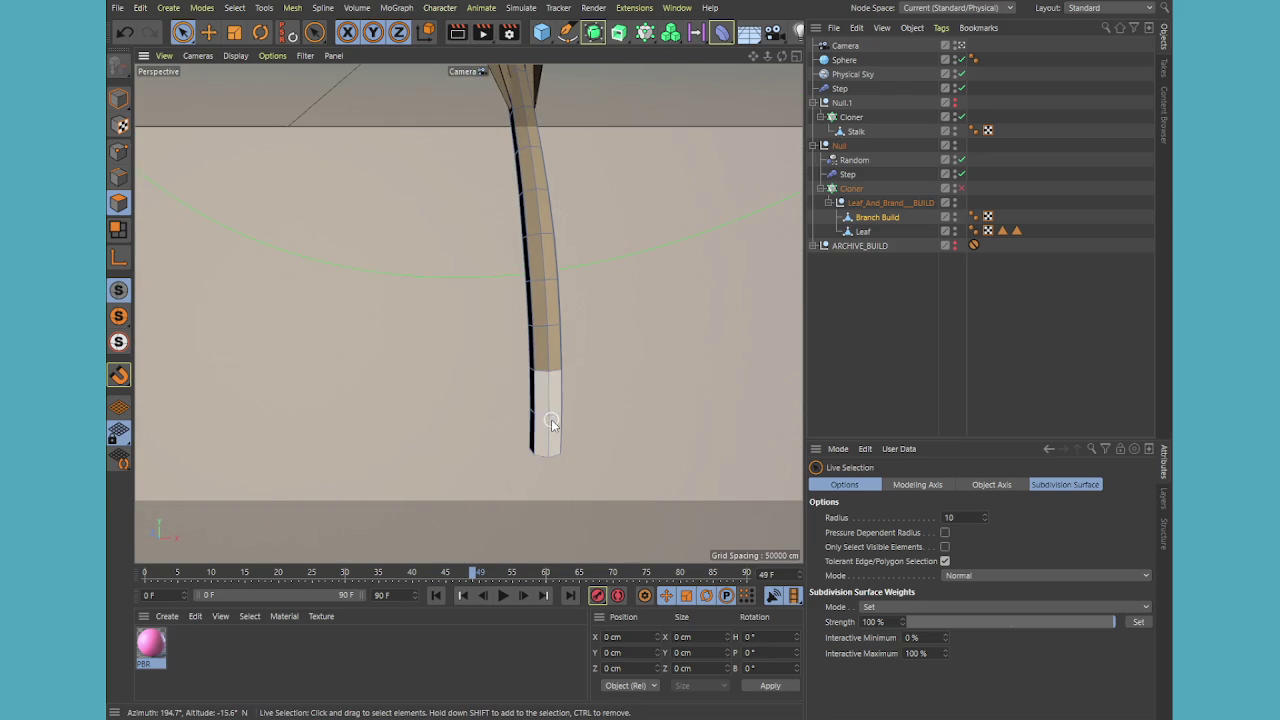
{"action": "key", "text": "q"}
{"action": "left_click", "coordinate": [547, 396]}
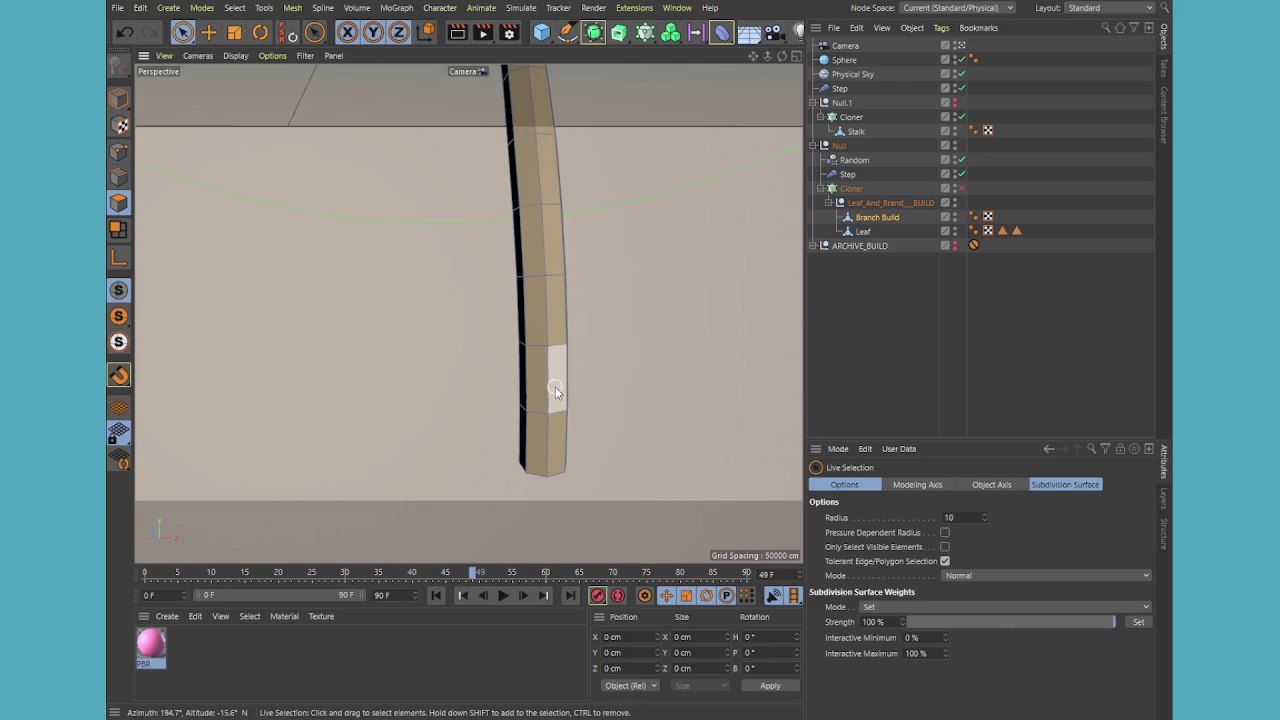
{"action": "key", "text": "q"}
{"action": "left_click", "coordinate": [252, 258]}
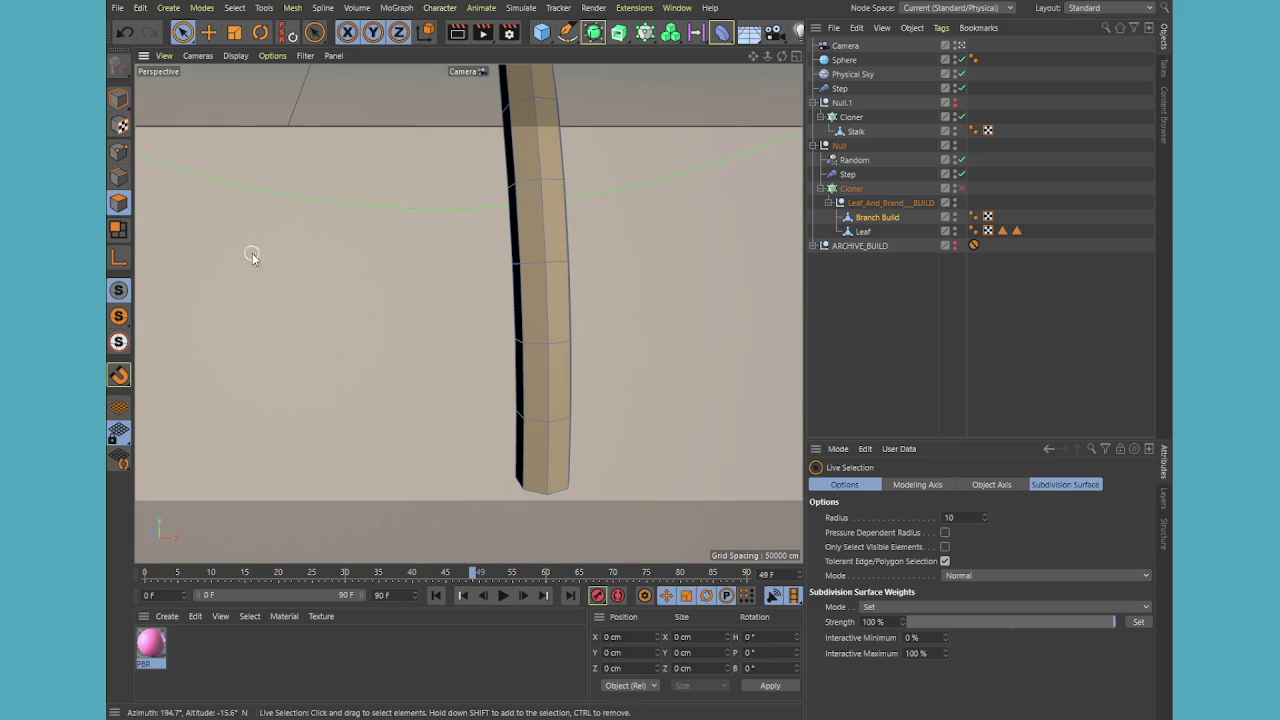
- In Point mode, pick two stem points and frame the scene in the four-view layout
{"action": "left_click", "coordinate": [119, 151]}
{"action": "left_click", "coordinate": [551, 342]}
{"action": "mouse_move", "coordinate": [614, 400]}
{"action": "left_mouse_down", "text": "alt"}
{"action": "mouse_move", "coordinate": [547, 431]}
{"action": "mouse_move", "coordinate": [560, 477]}
{"action": "left_mouse_up", "text": "alt"}
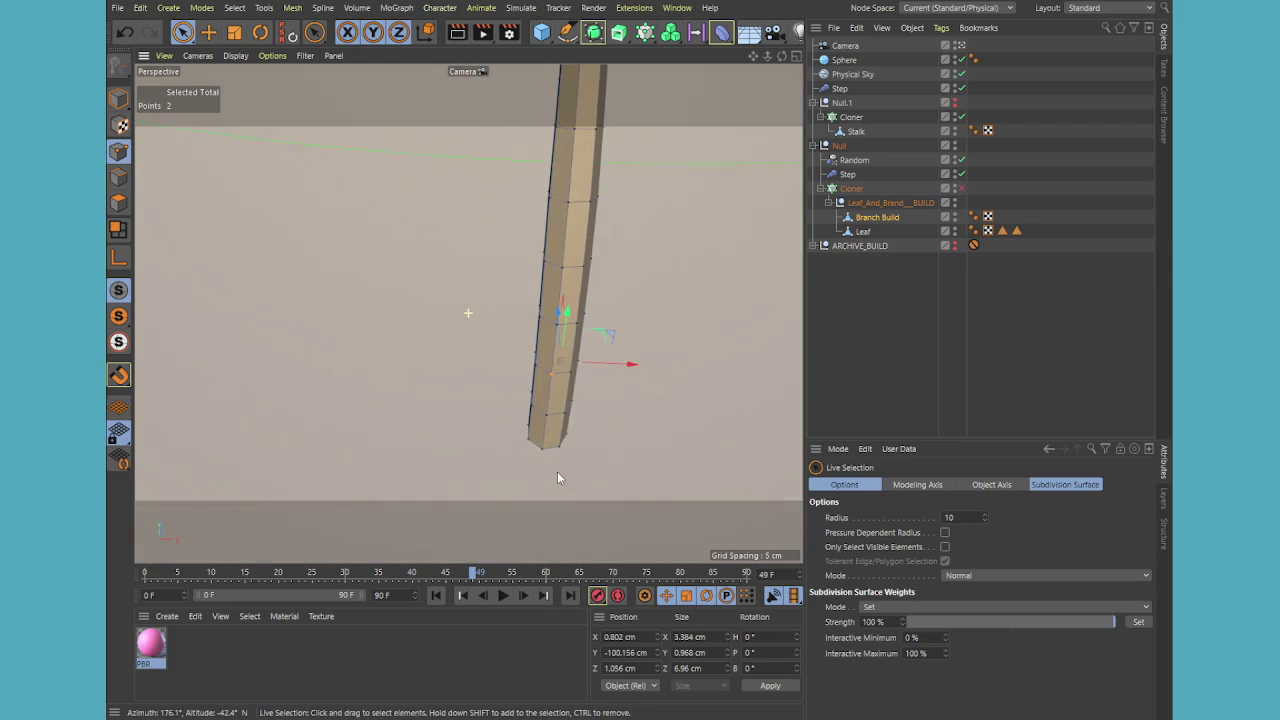
{"action": "middle_click", "coordinate": [566, 409]}
{"action": "key", "text": "h"}
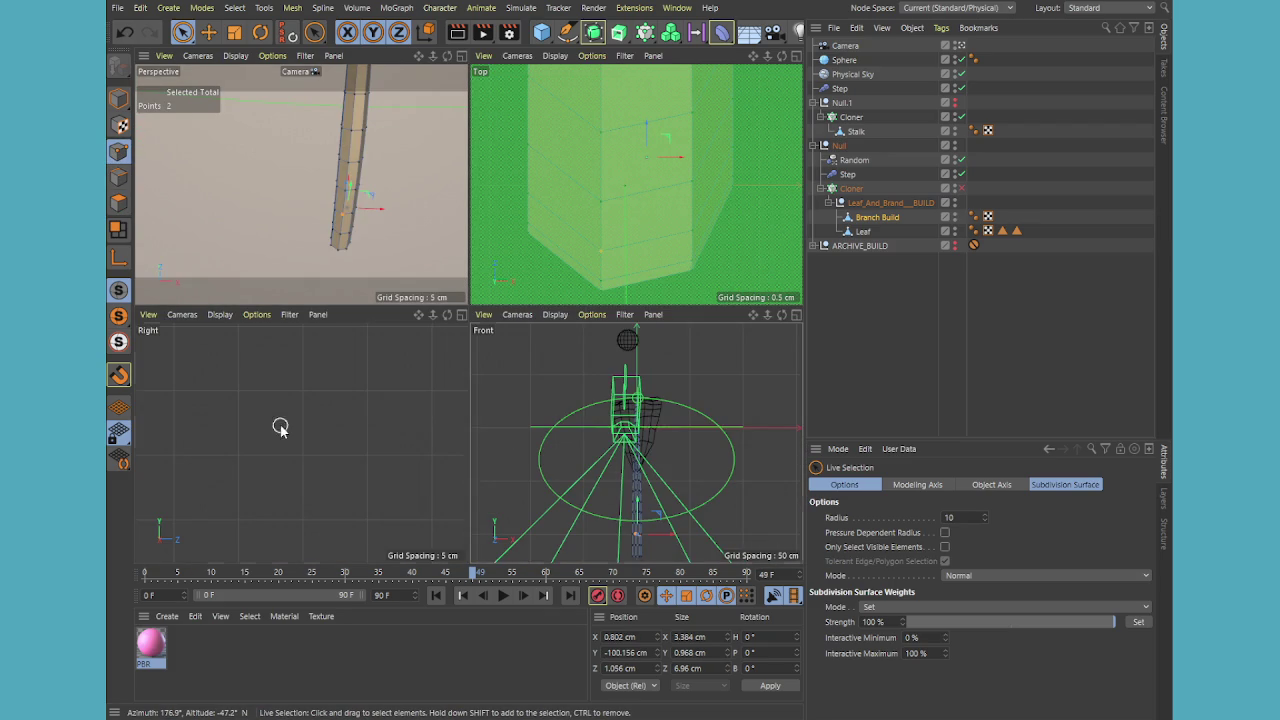
{"action": "key", "text": "h"}
{"action": "key", "text": "h"}
{"action": "middle_click", "coordinate": [592, 252]}
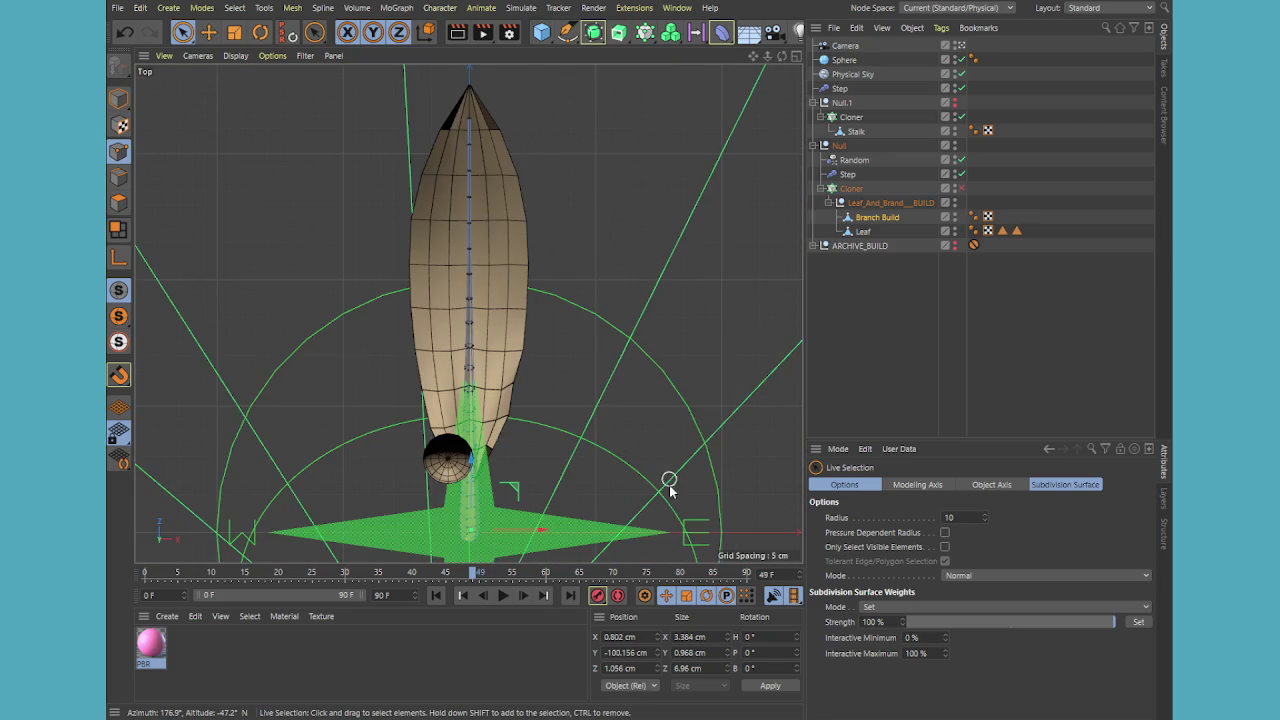
- Zoom the top view in and out, then maximize the Perspective view
{"action": "scroll", "coordinate": [620, 460], "scroll_direction": "up", "scroll_amount": 3}
{"action": "scroll", "coordinate": [640, 400], "scroll_direction": "up", "scroll_amount": 2}
{"action": "scroll", "coordinate": [470, 322], "scroll_direction": "up", "scroll_amount": 2}
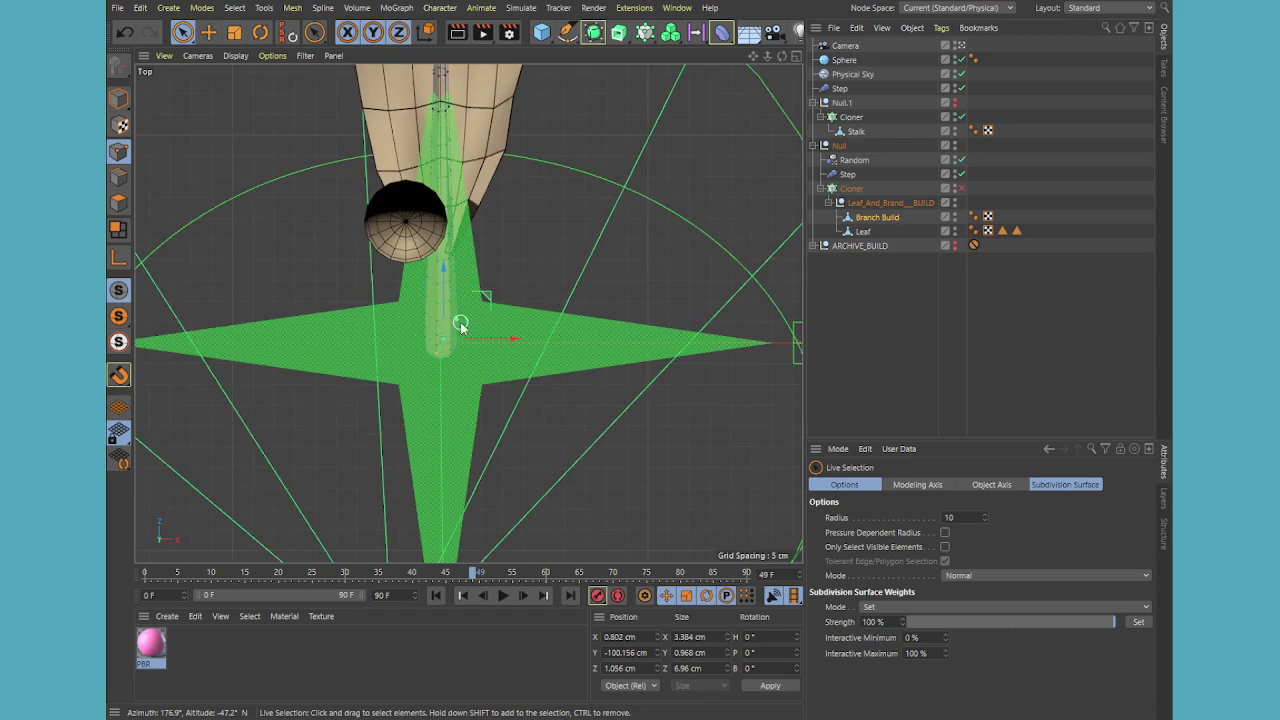
{"action": "scroll", "coordinate": [480, 374], "scroll_direction": "up", "scroll_amount": 2}
{"action": "scroll", "coordinate": [510, 316], "scroll_direction": "up", "scroll_amount": 2}
{"action": "scroll", "coordinate": [506, 316], "scroll_direction": "up", "scroll_amount": 2}
{"action": "scroll", "coordinate": [506, 316], "scroll_direction": "down", "scroll_amount": 2}
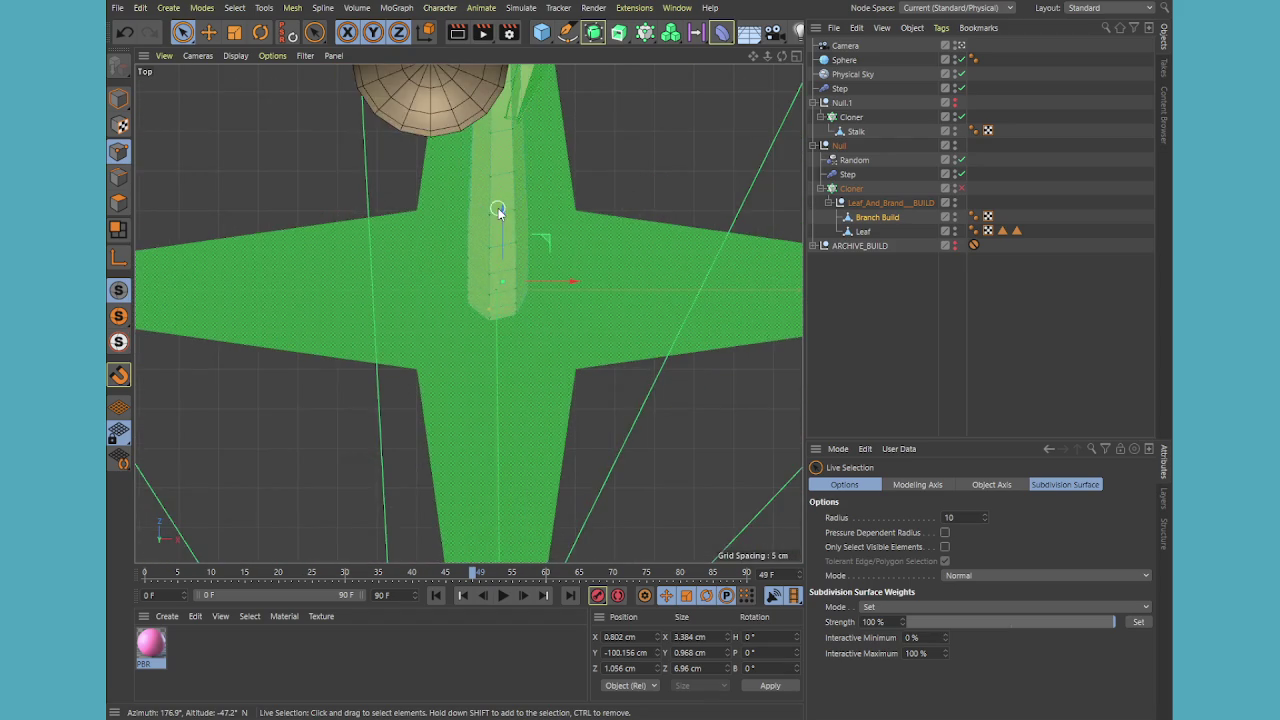
{"action": "scroll", "coordinate": [500, 206], "scroll_direction": "down", "scroll_amount": 2}
{"action": "scroll", "coordinate": [502, 208], "scroll_direction": "down", "scroll_amount": 1}
{"action": "scroll", "coordinate": [495, 250], "scroll_direction": "up", "scroll_amount": 5}
{"action": "scroll", "coordinate": [493, 258], "scroll_direction": "up", "scroll_amount": 3}
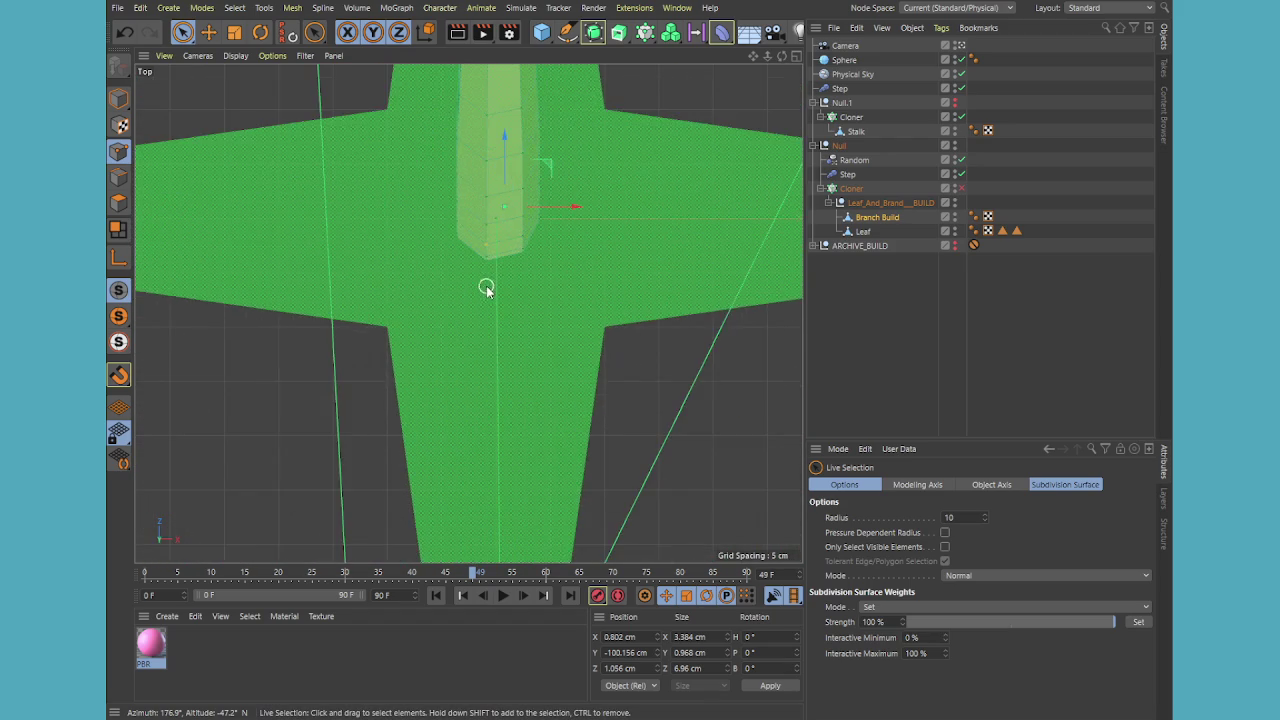
{"action": "scroll", "coordinate": [490, 275], "scroll_direction": "up", "scroll_amount": 3}
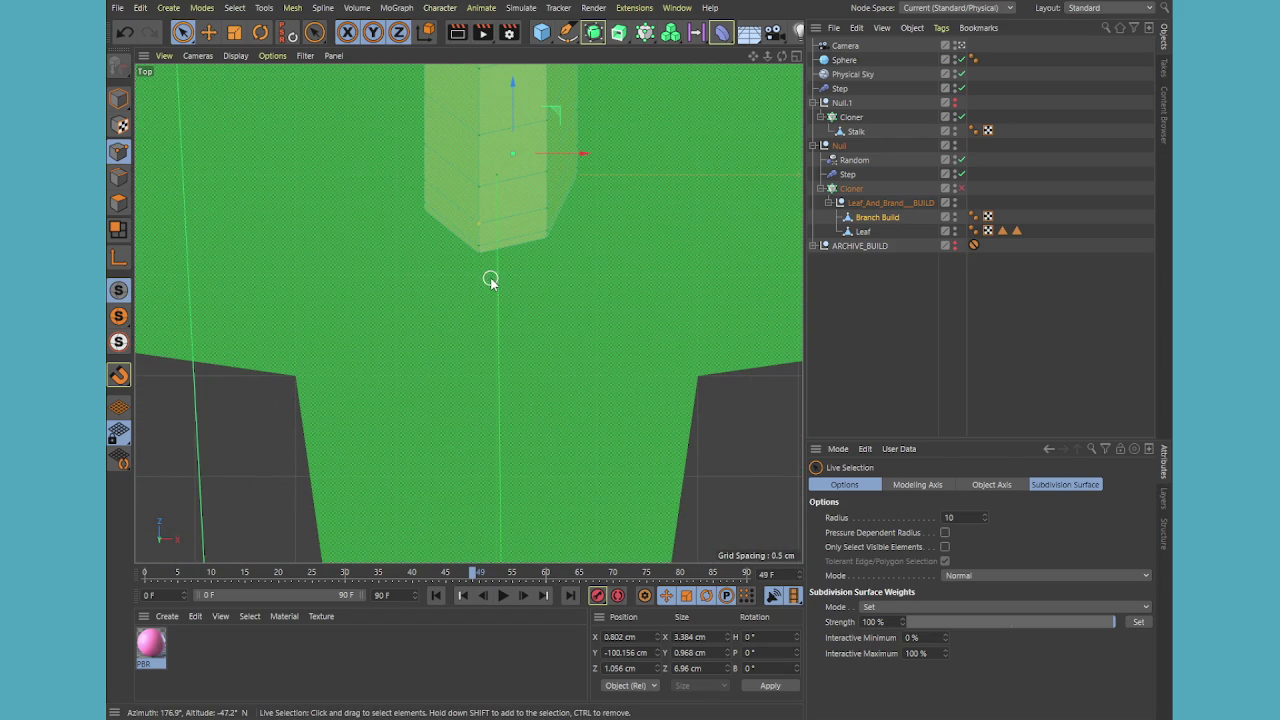
{"action": "middle_click", "coordinate": [470, 256]}
{"action": "middle_click", "coordinate": [466, 256]}
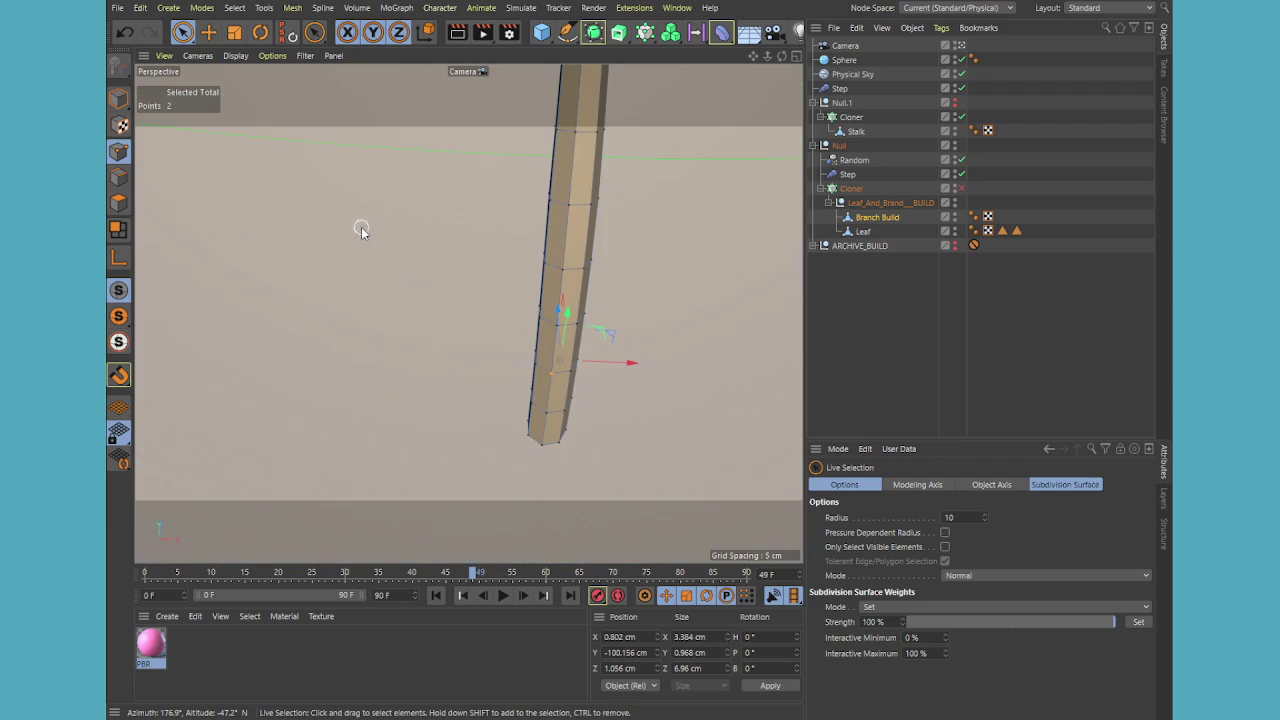
- Frame the selection, orbit to the stem's lower end, and select the six bottom-loop points
{"action": "key", "text": "s"}
{"action": "mouse_move", "coordinate": [527, 410]}
{"action": "left_mouse_down", "text": "alt"}
{"action": "mouse_move", "coordinate": [523, 371]}
{"action": "mouse_move", "coordinate": [603, 312]}
{"action": "mouse_move", "coordinate": [667, 310]}
{"action": "left_mouse_up", "text": "alt"}
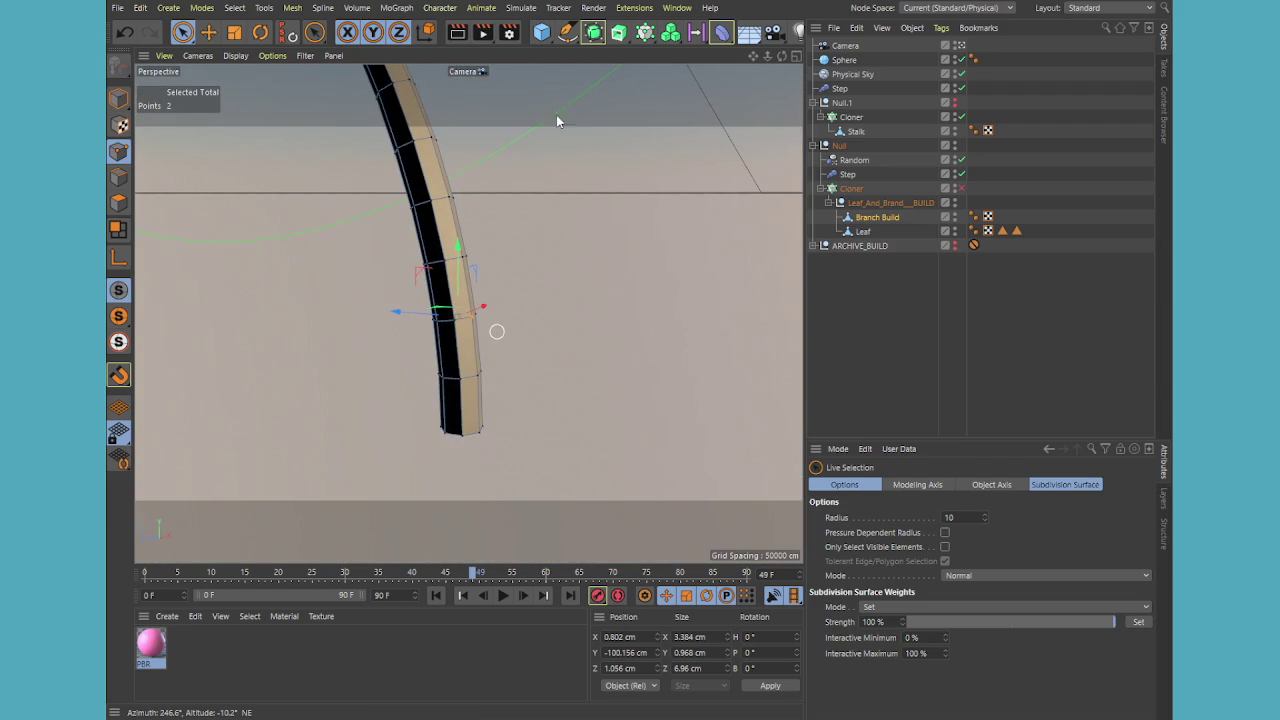
{"action": "scroll", "coordinate": [480, 325], "scroll_direction": "up", "scroll_amount": 2}
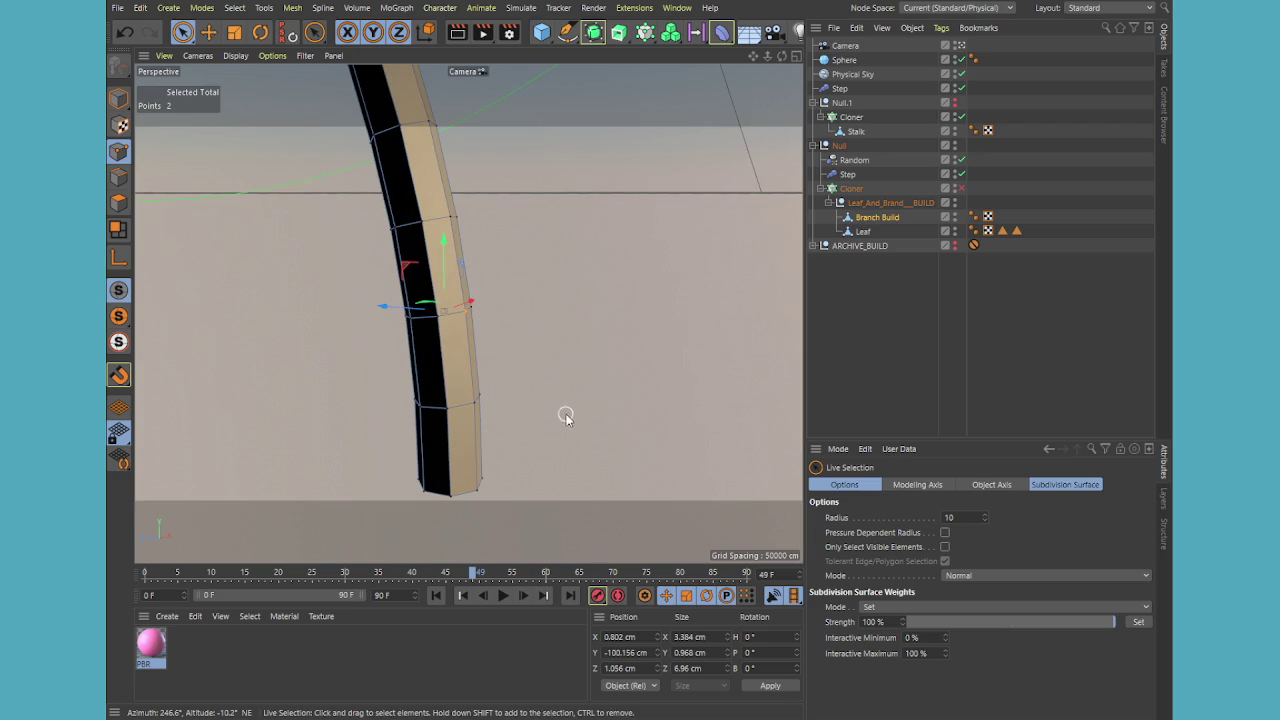
{"action": "mouse_move", "coordinate": [570, 418]}
{"action": "left_mouse_down", "text": "alt"}
{"action": "mouse_move", "coordinate": [485, 426]}
{"action": "mouse_move", "coordinate": [460, 504]}
{"action": "left_mouse_up", "text": "alt"}
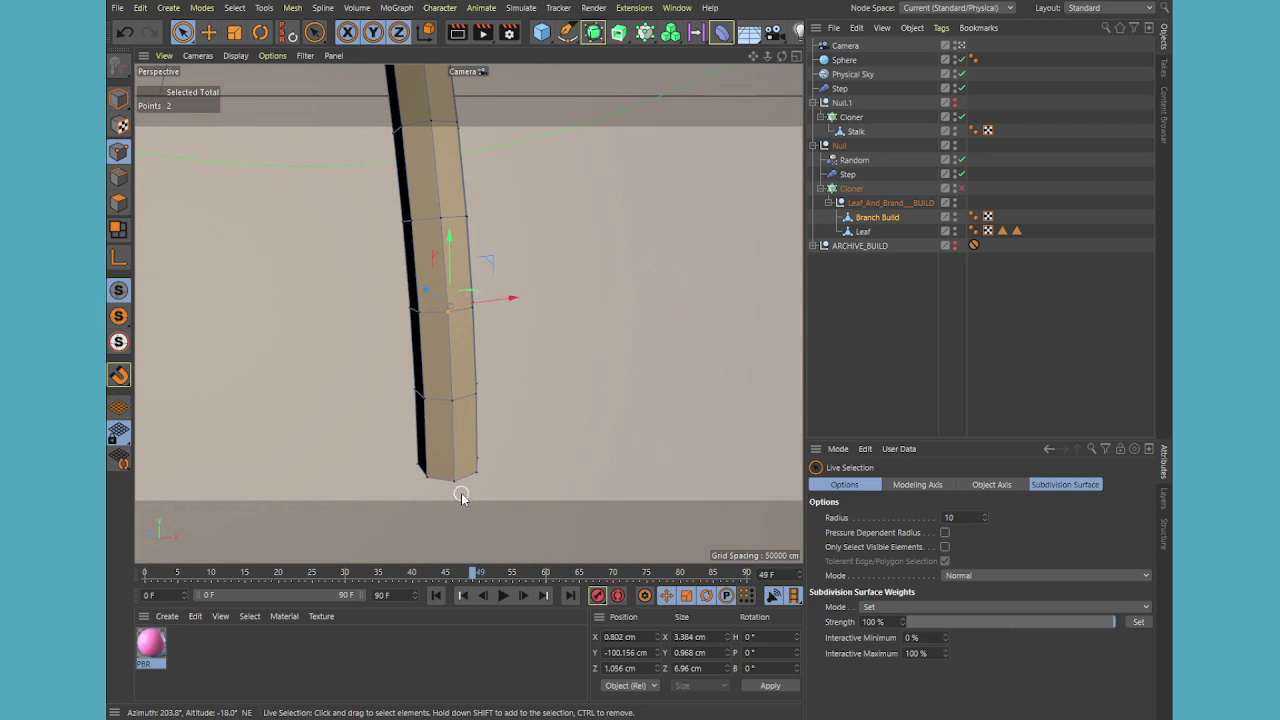
{"action": "left_click", "coordinate": [456, 478], "text": "shift"}
{"action": "left_click", "coordinate": [466, 482], "text": "shift"}
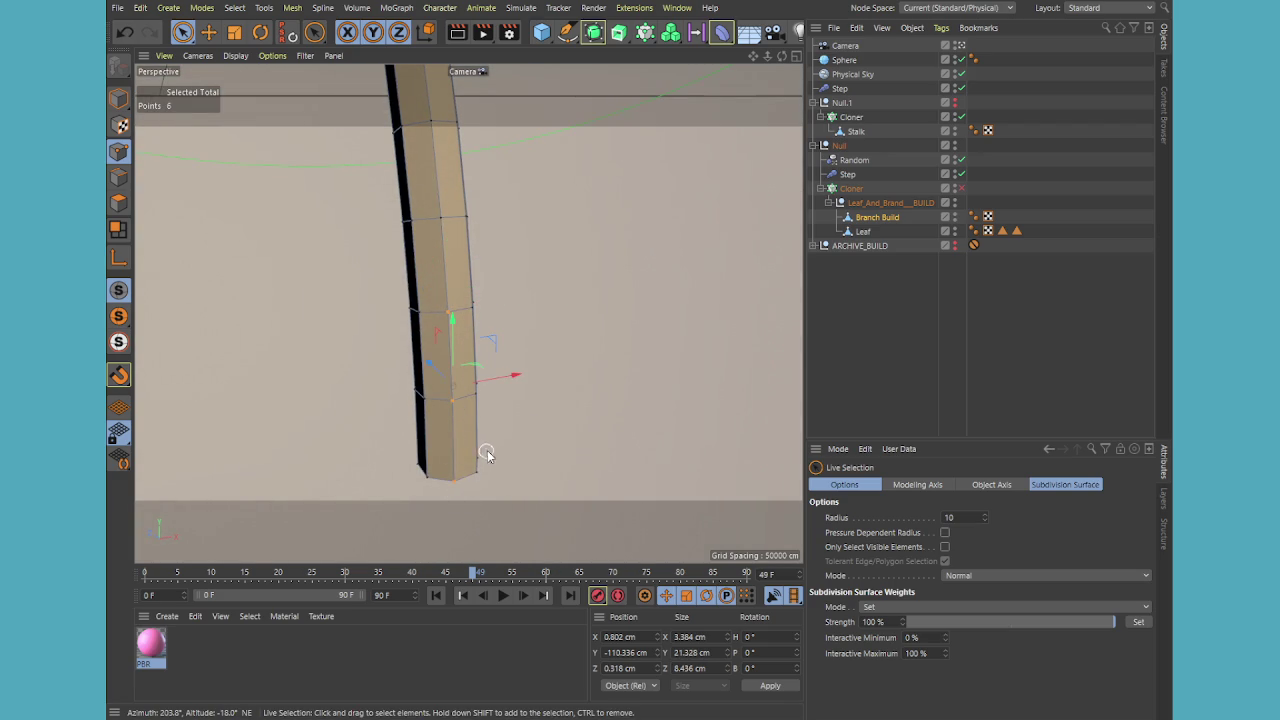
{"action": "middle_click", "coordinate": [497, 435]}
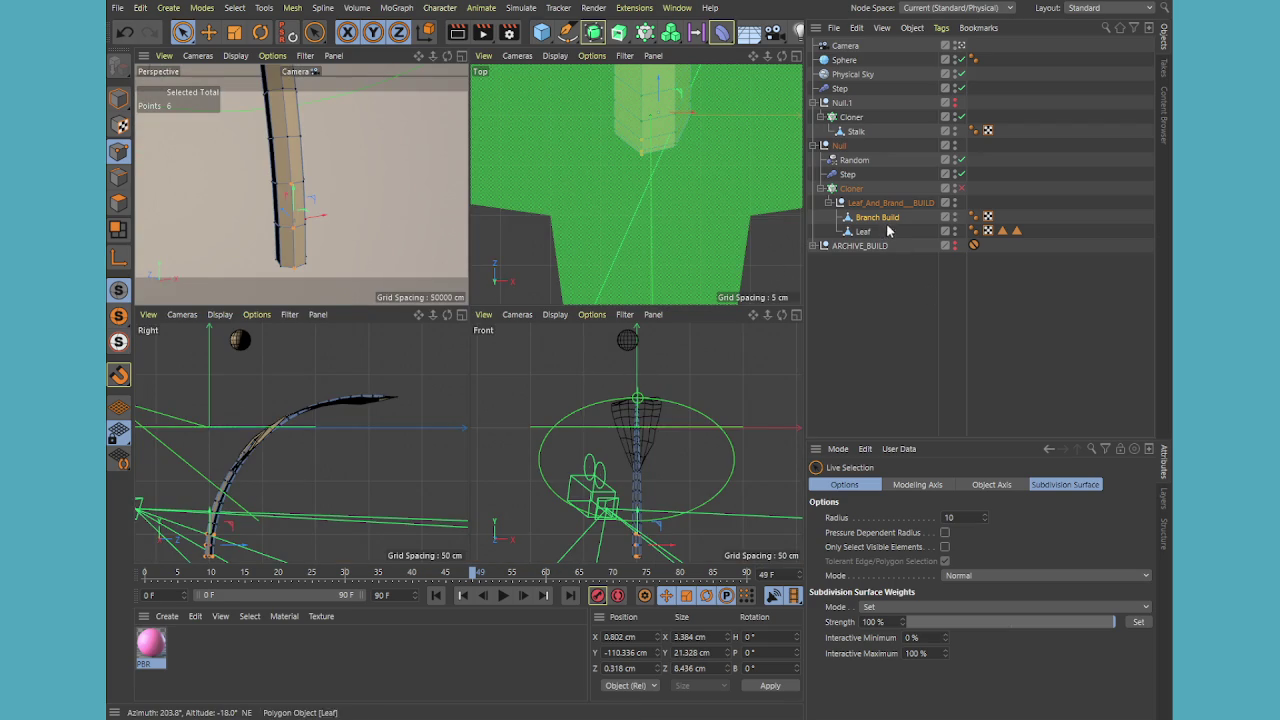
- Duplicate Branch Build as Branch Build.1 and inspect the archived branch cylinder's settings
{"action": "left_click_drag", "start_coordinate": [884, 218], "coordinate": [881, 228], "text": "ctrl"}
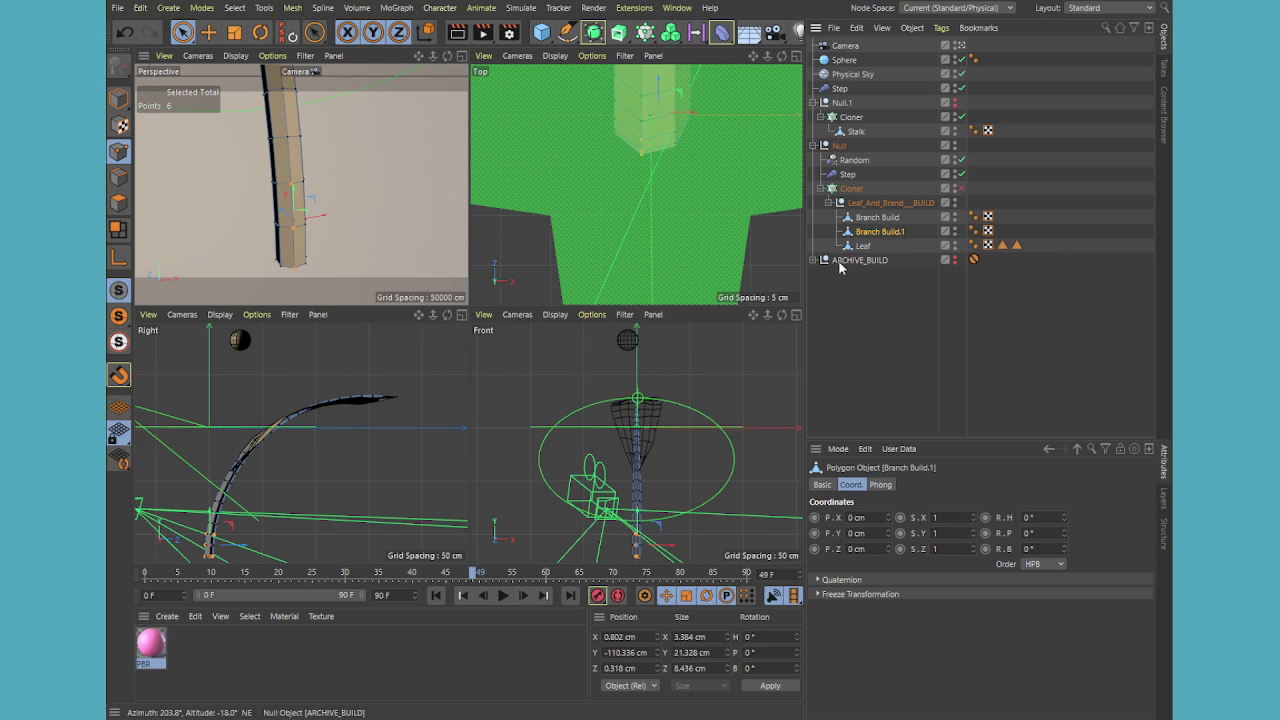
{"action": "left_click", "coordinate": [815, 260]}
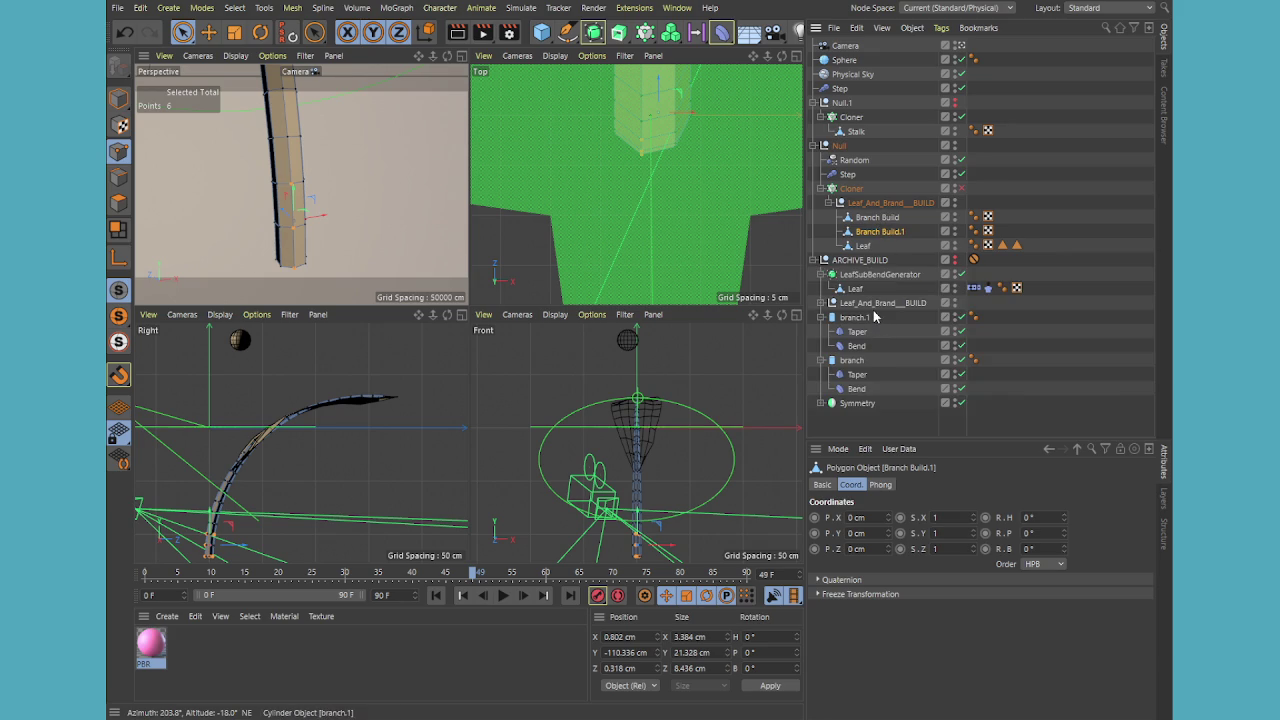
{"action": "left_click", "coordinate": [866, 360]}
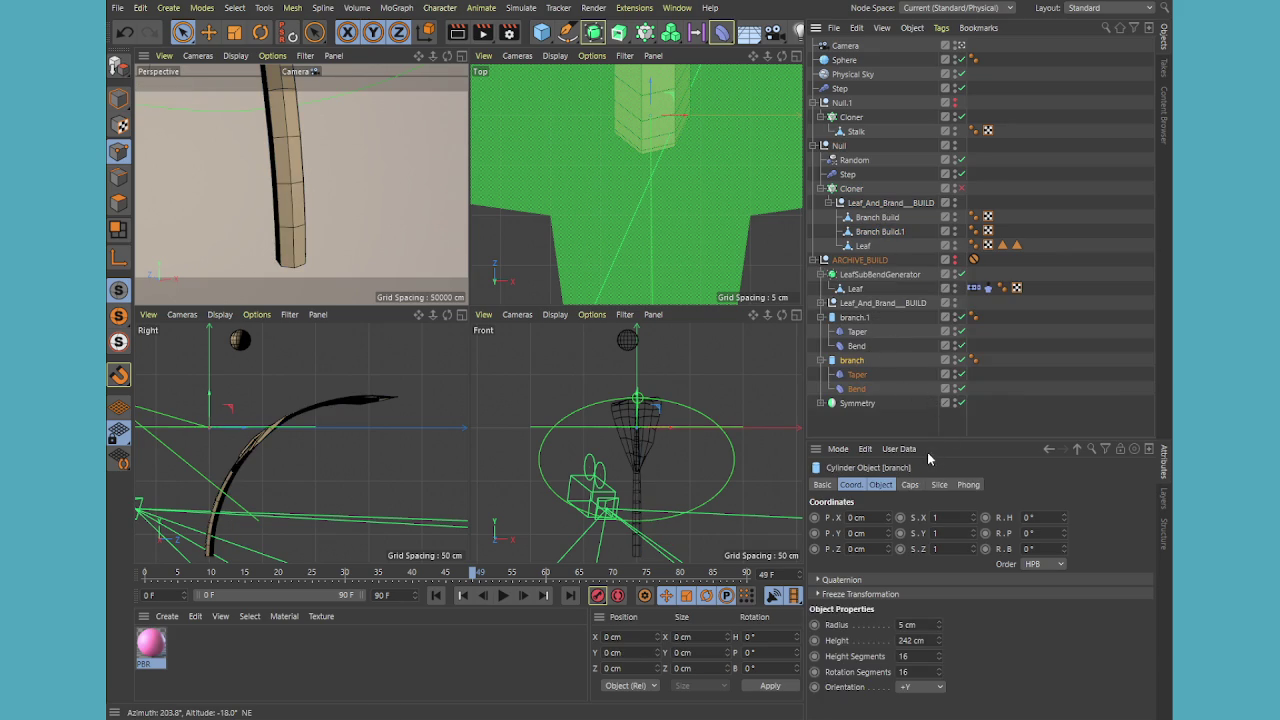
{"action": "left_click", "coordinate": [908, 485]}
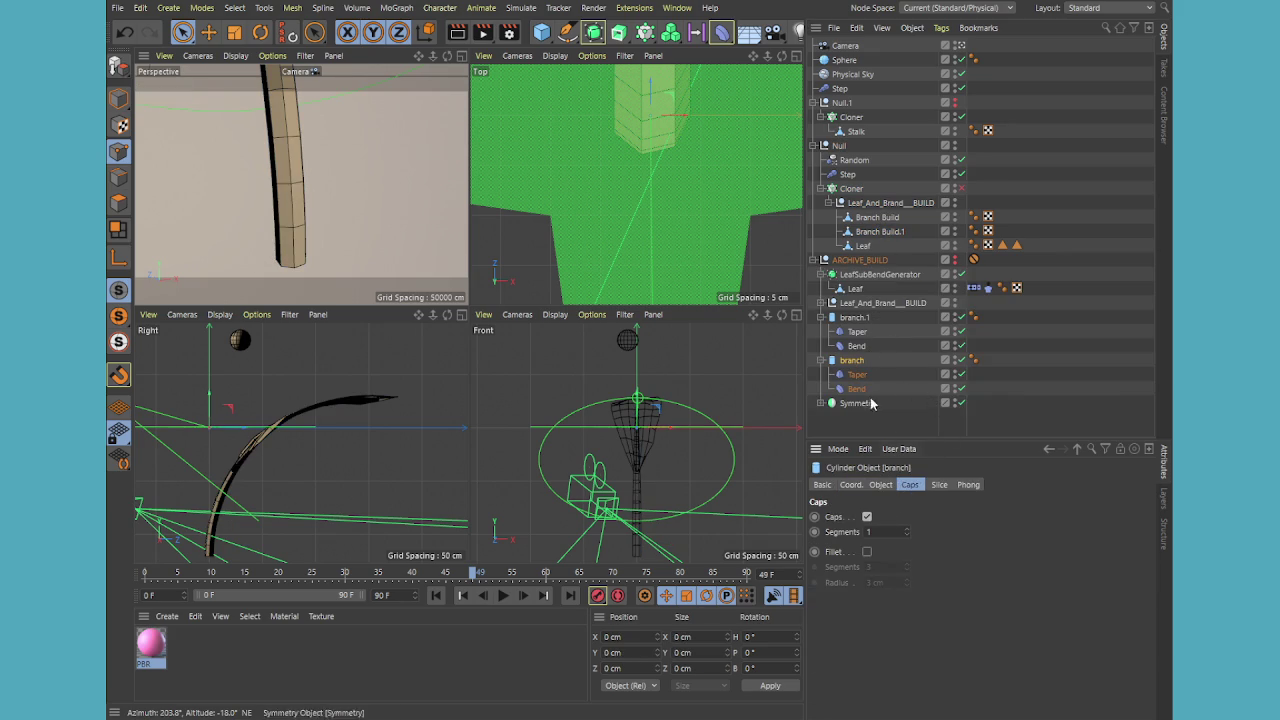
{"action": "left_click", "coordinate": [881, 485]}
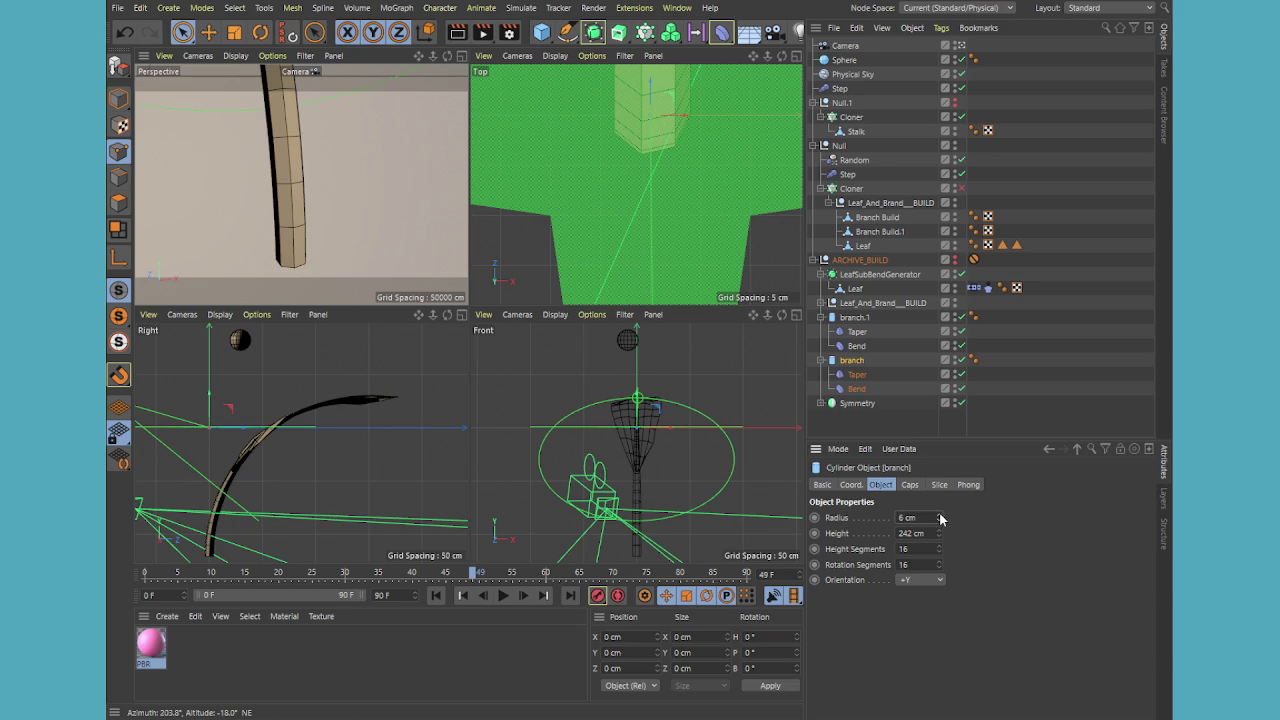
- Restore the archived branch cylinder's radius to 5 cm and select the Cloner under Null.1
{"action": "left_click", "coordinate": [850, 389]}
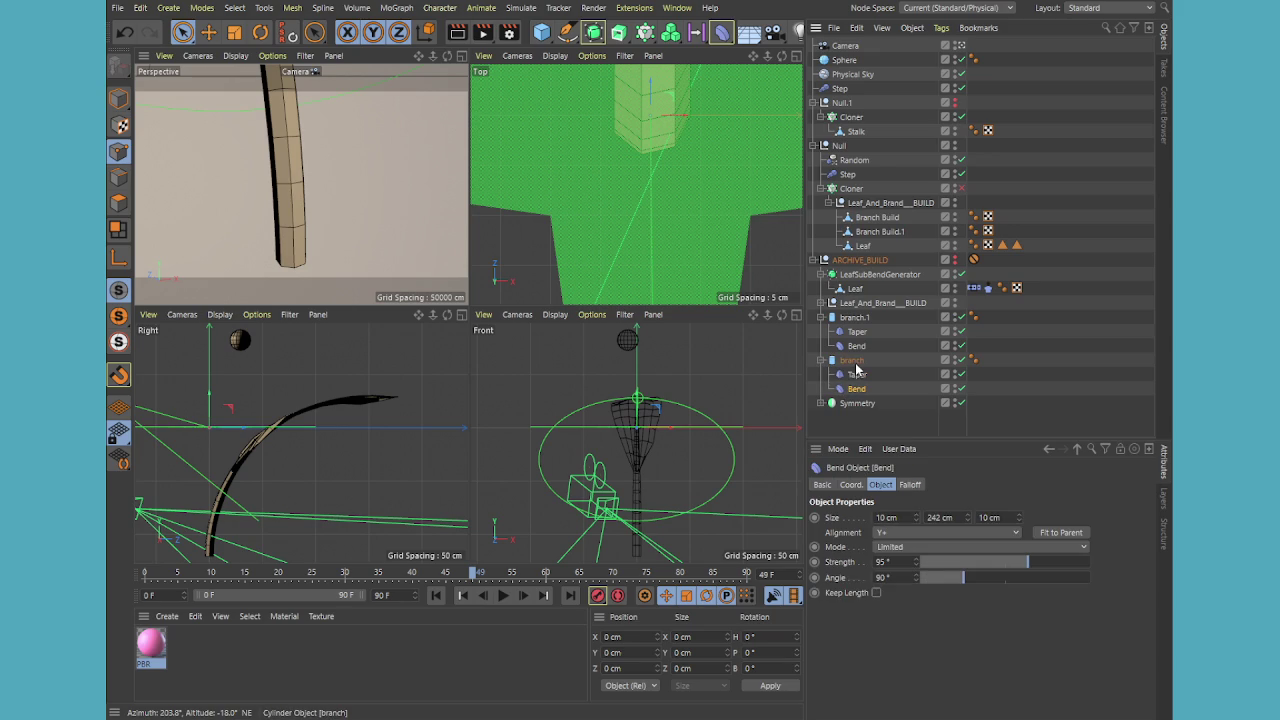
{"action": "left_click", "coordinate": [855, 363], "text": "shift"}
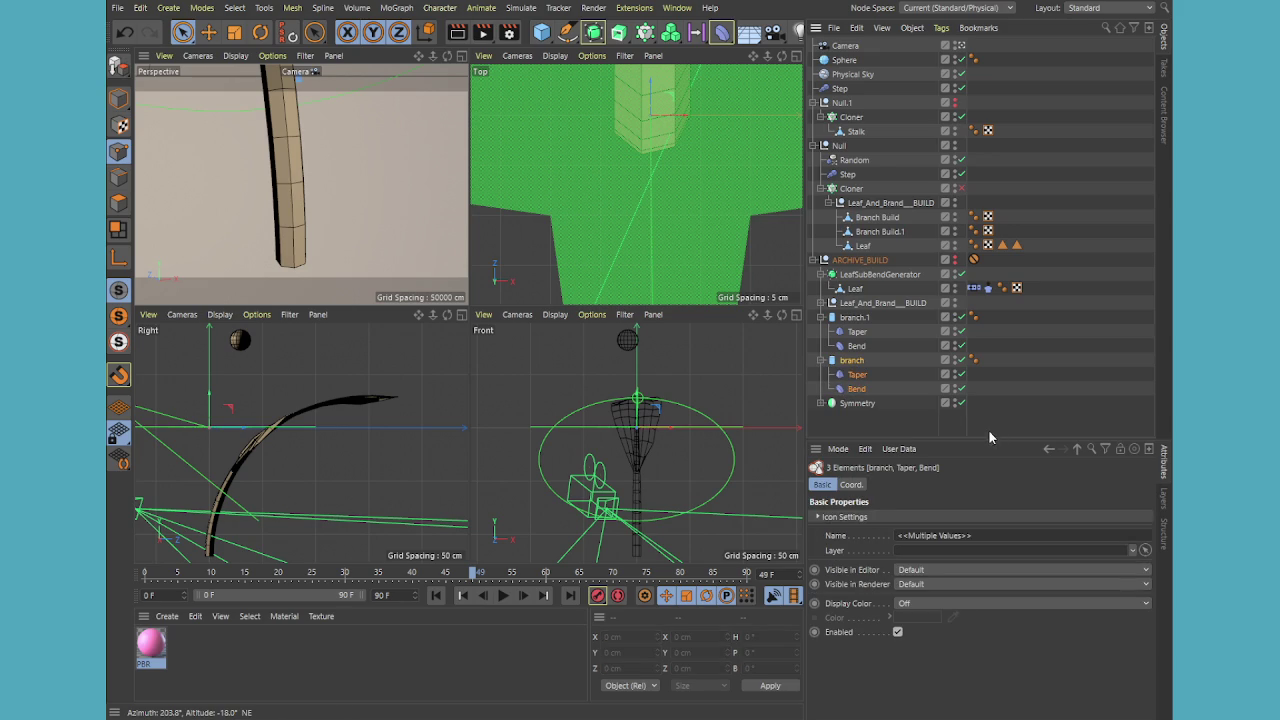
{"action": "left_click", "coordinate": [855, 363]}
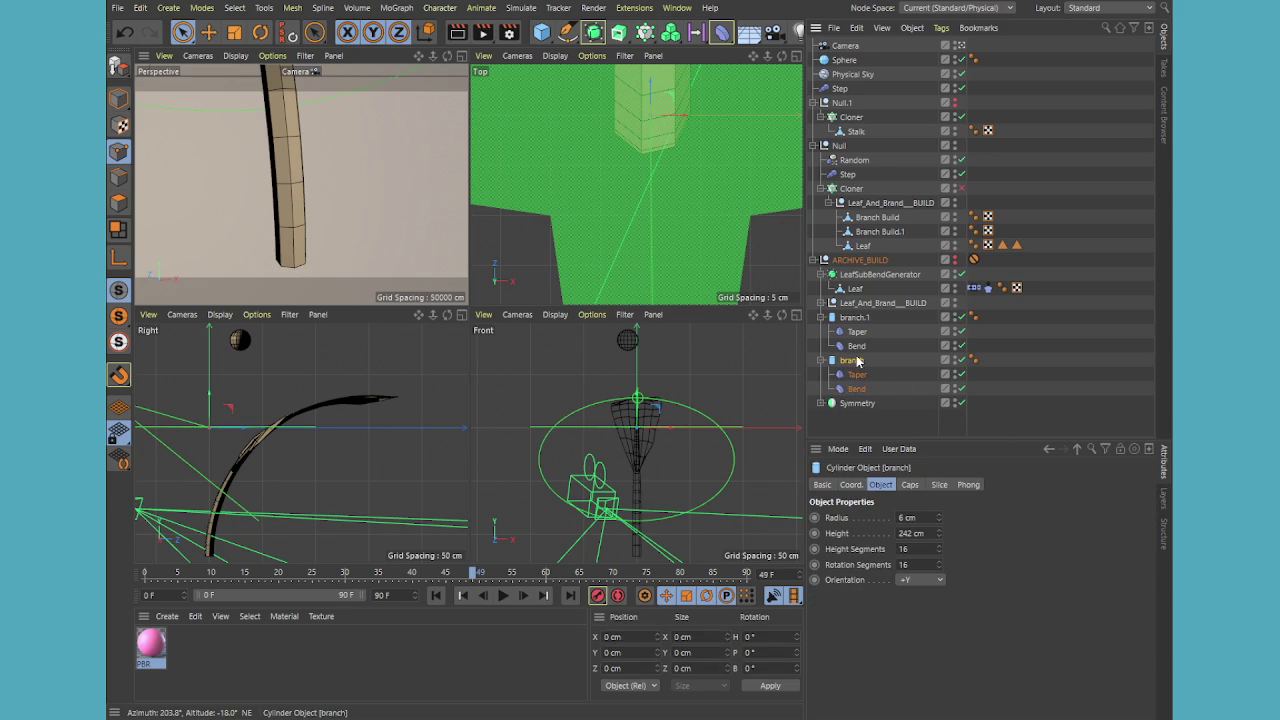
{"action": "left_click", "coordinate": [937, 521]}
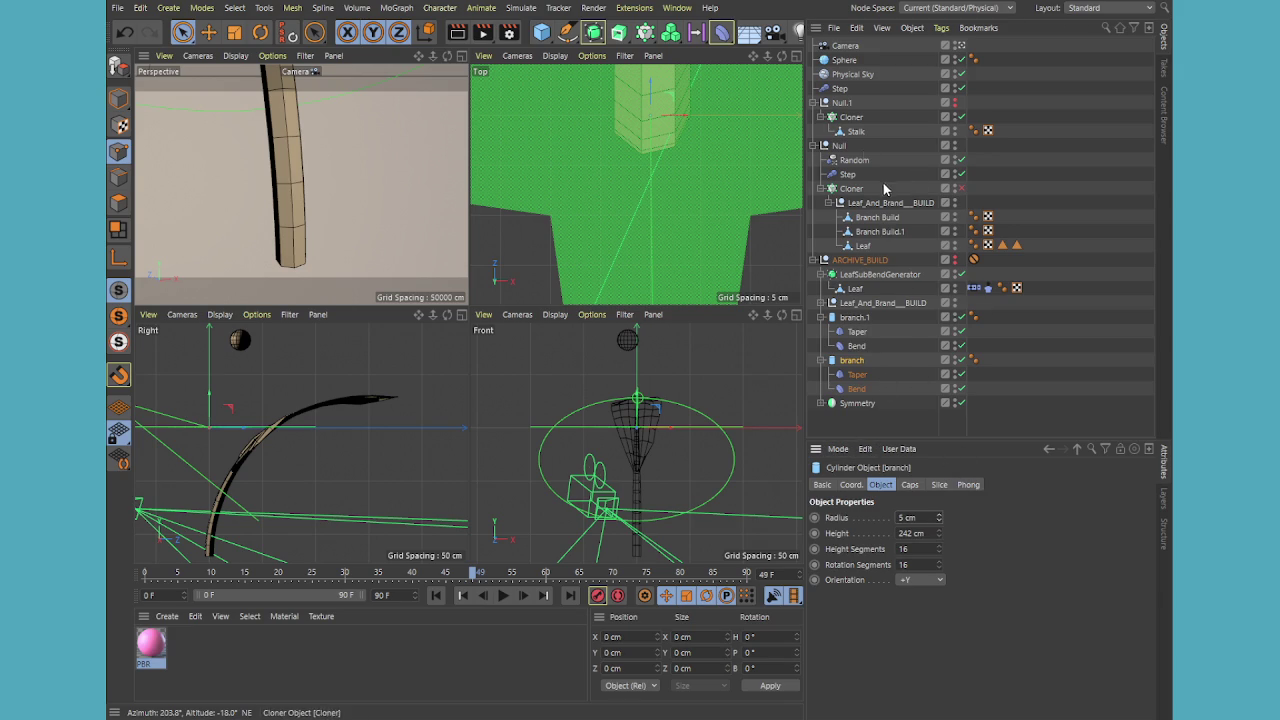
{"action": "left_click", "coordinate": [842, 103]}
{"action": "left_click", "coordinate": [850, 118]}
{"action": "type", "text": "Nck of Tree"}
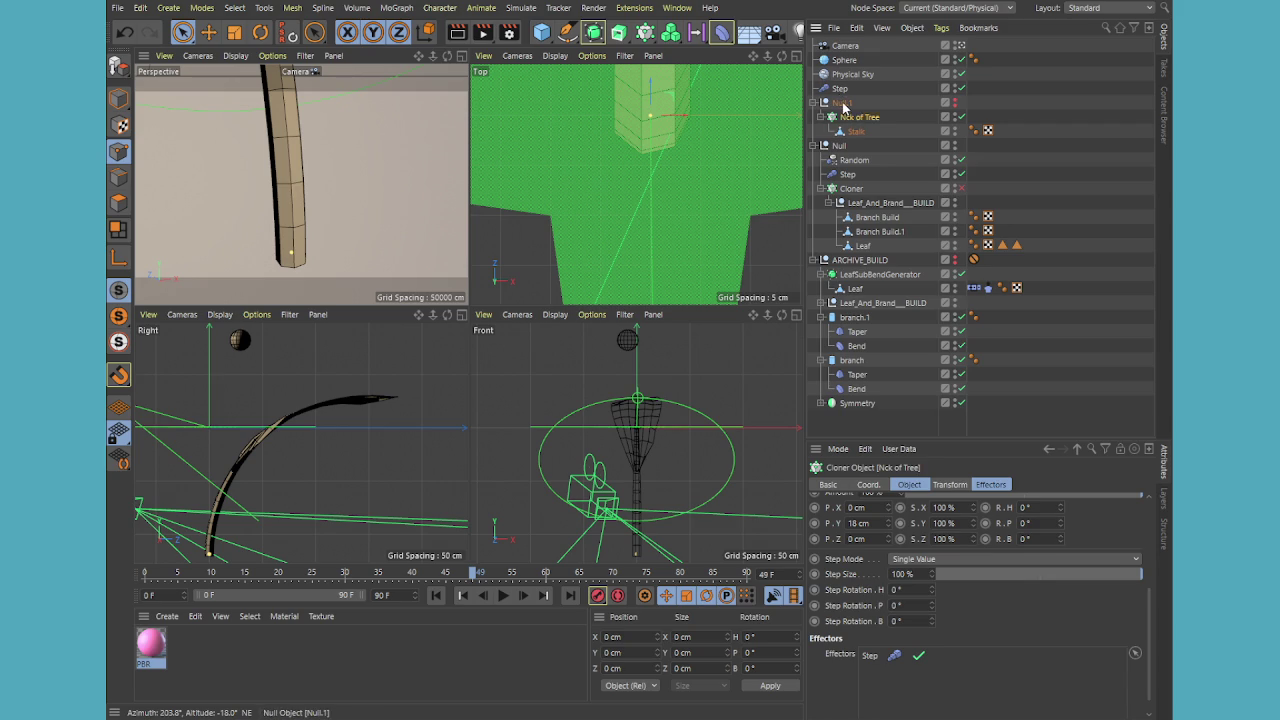
- Rename the Null.1 group to 'Ti Plant'
{"action": "left_click", "coordinate": [843, 103]}
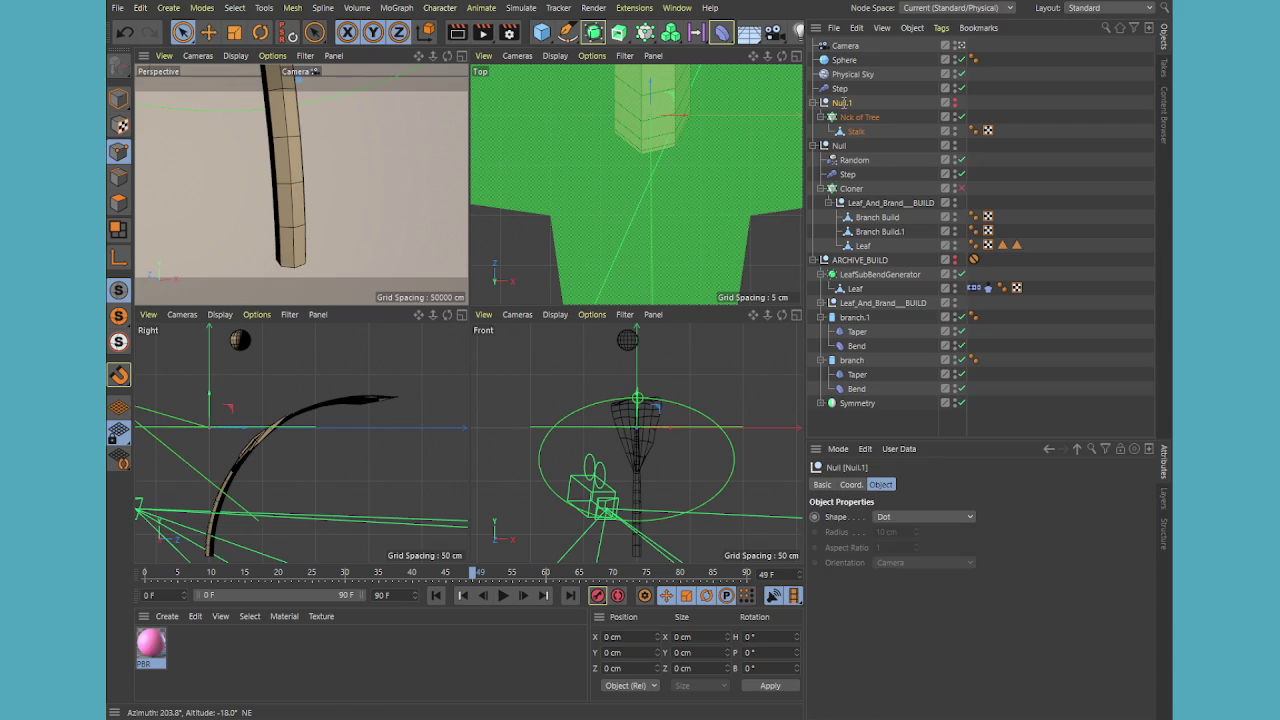
{"action": "double_click", "coordinate": [843, 103]}
{"action": "type", "text": "Ti Plant"}
{"action": "key", "text": "Return"}
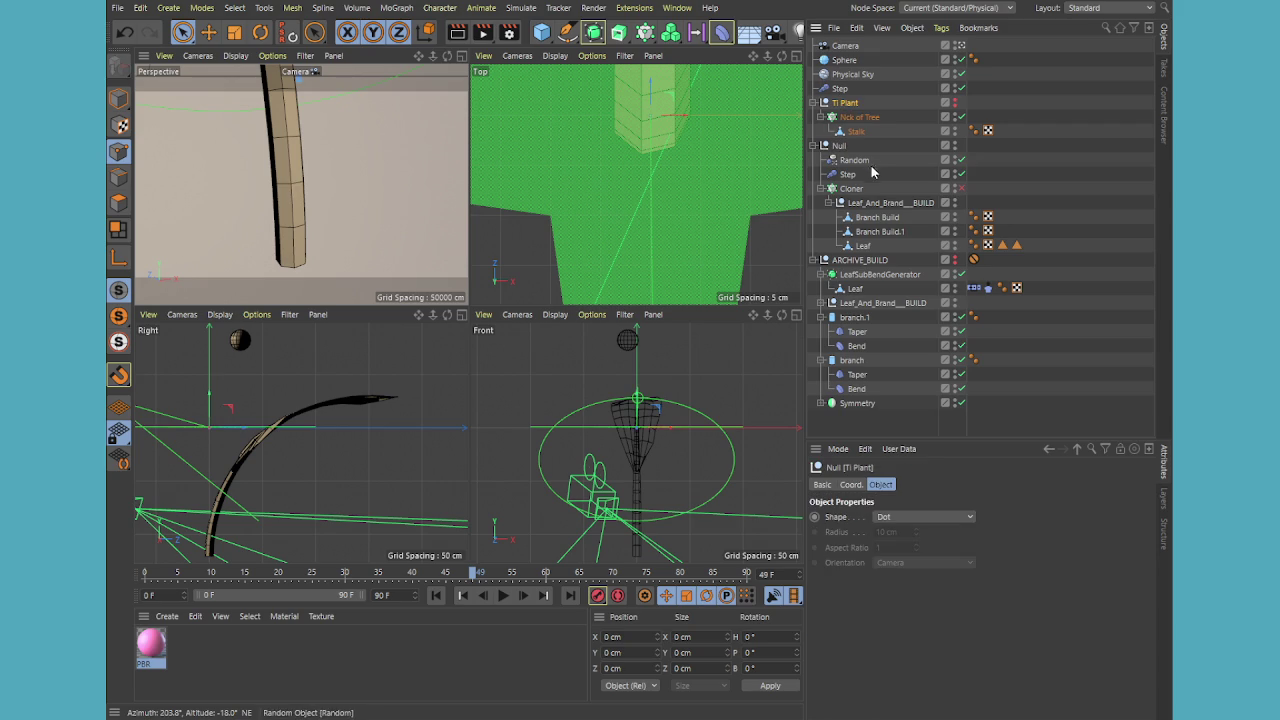
- Select Leaf_And_Brand__BUILD, frame it in a maximized Perspective view, and toggle its visibility
{"action": "left_click", "coordinate": [888, 204]}
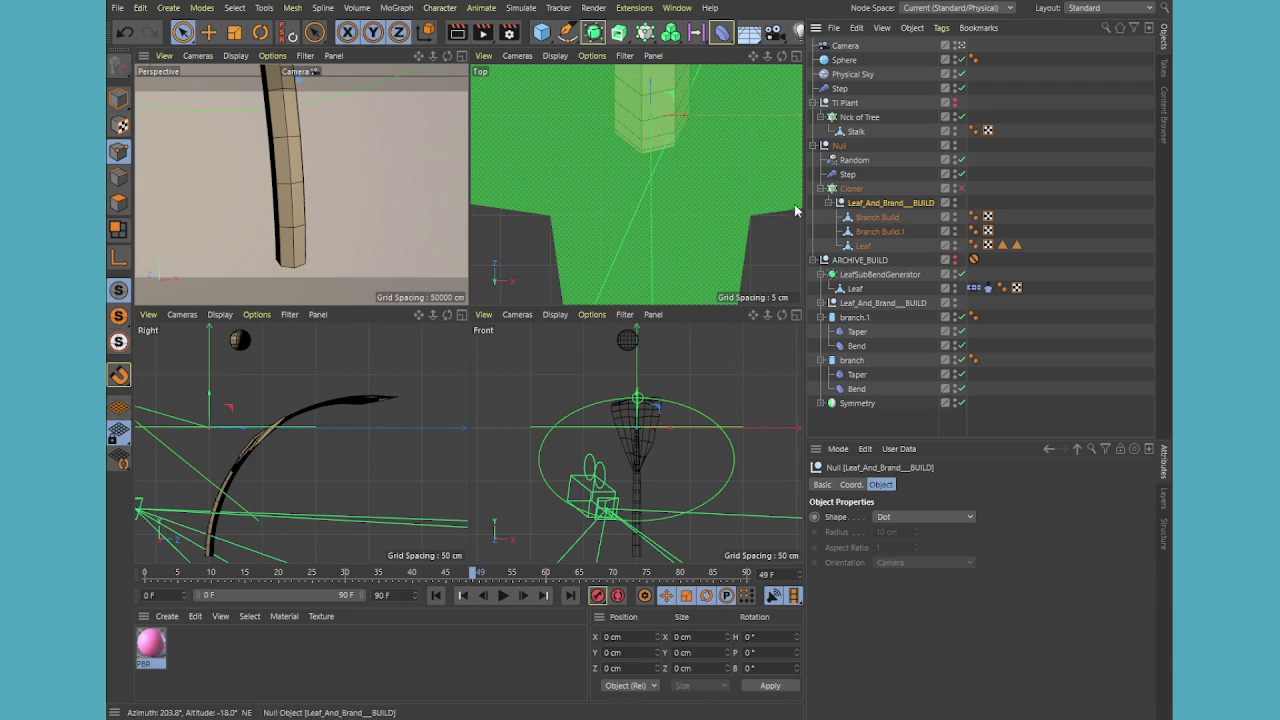
{"action": "middle_click", "coordinate": [395, 167]}
{"action": "key", "text": "o"}
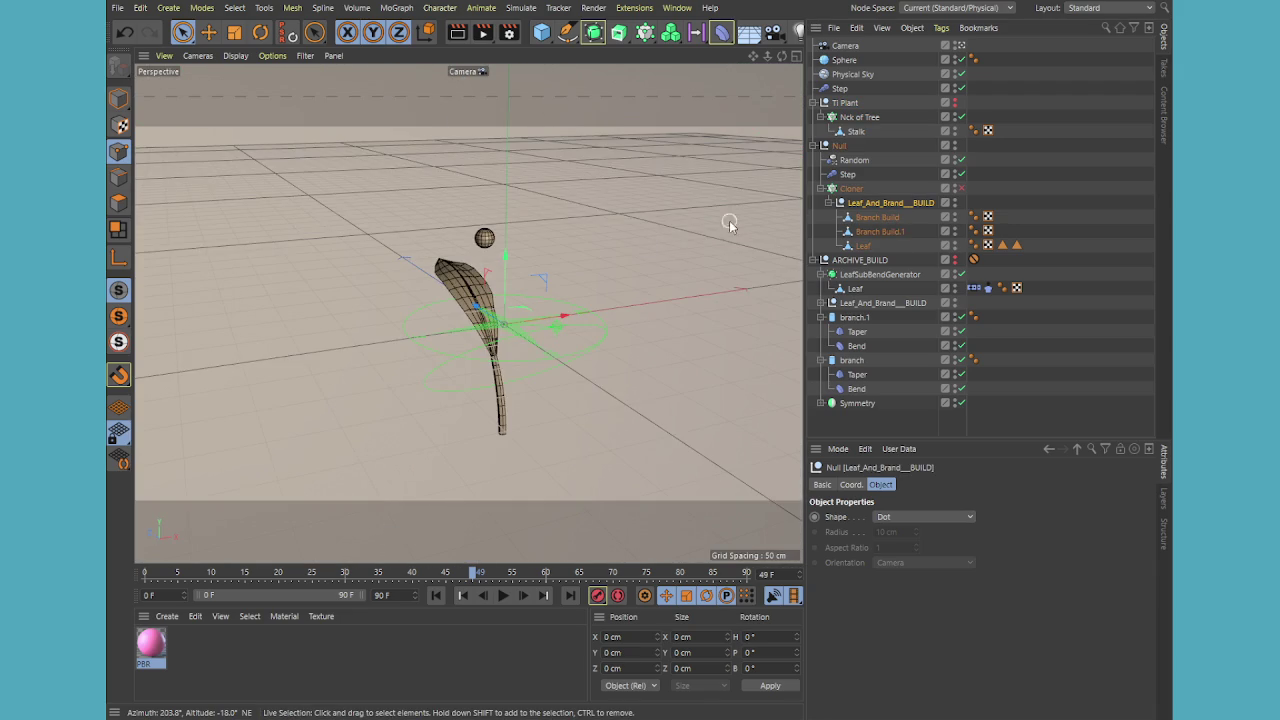
{"action": "left_click", "coordinate": [955, 202]}
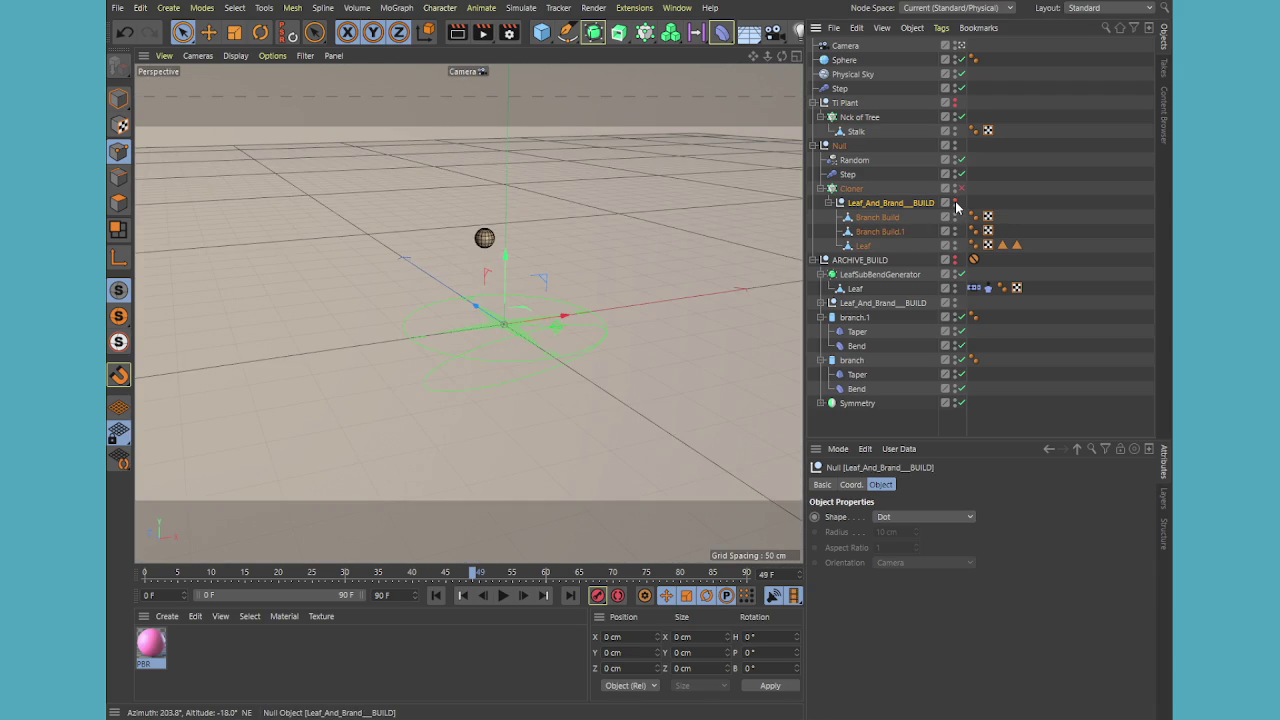
{"action": "left_click", "coordinate": [955, 205]}
{"action": "left_click", "coordinate": [880, 231]}
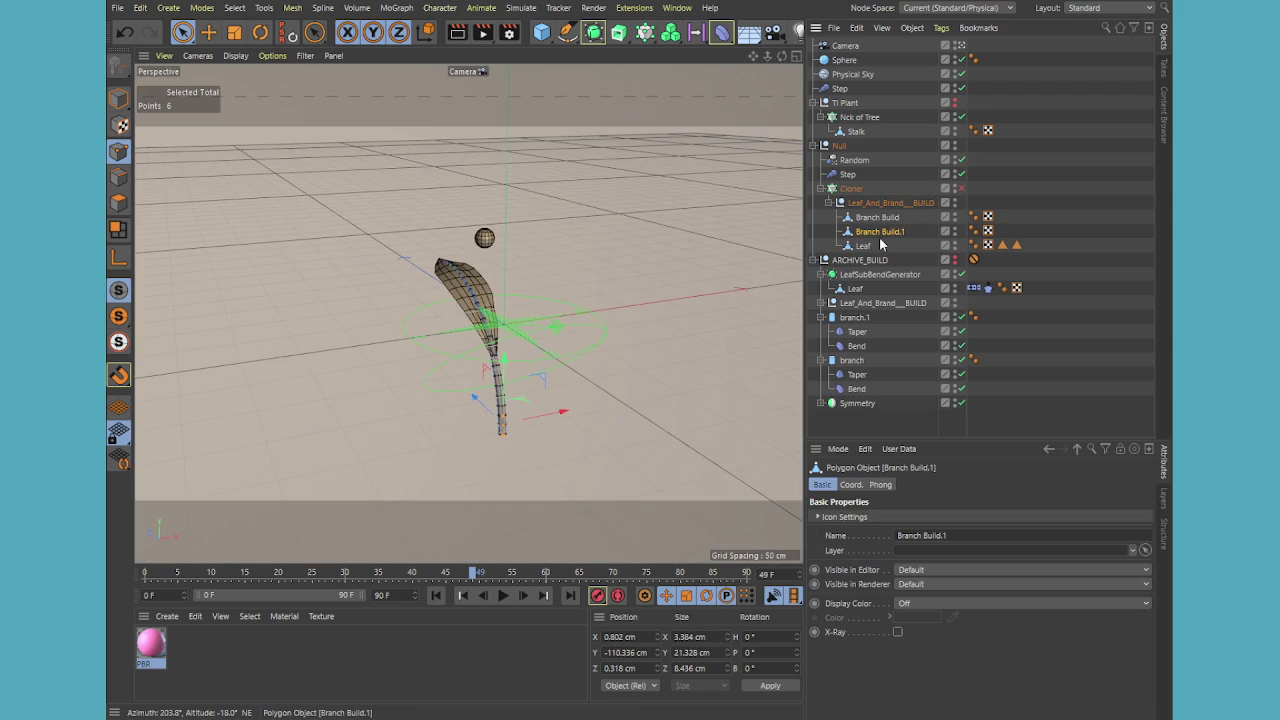
{"action": "left_click", "coordinate": [886, 204]}
{"action": "type", "text": "FLAT"}
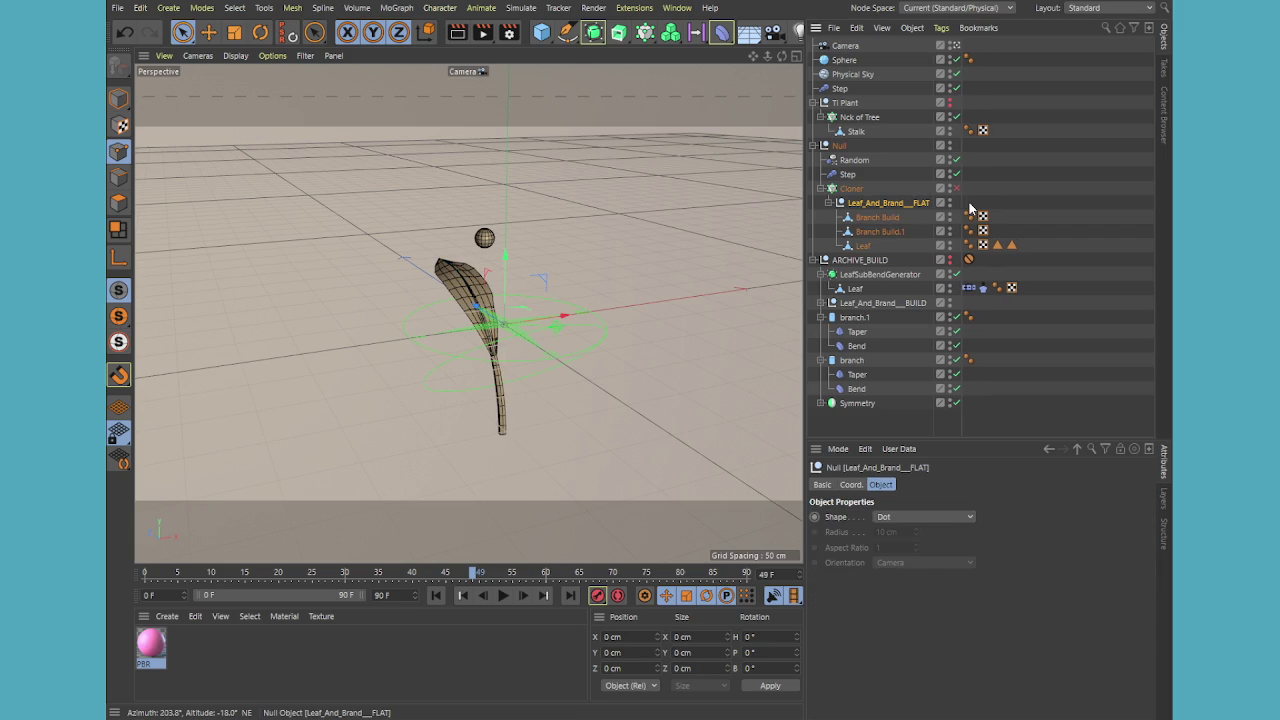
- Collapse the leaf and branch hierarchies and select archived Branch Build with its Taper and Bend
{"action": "left_click", "coordinate": [875, 274]}
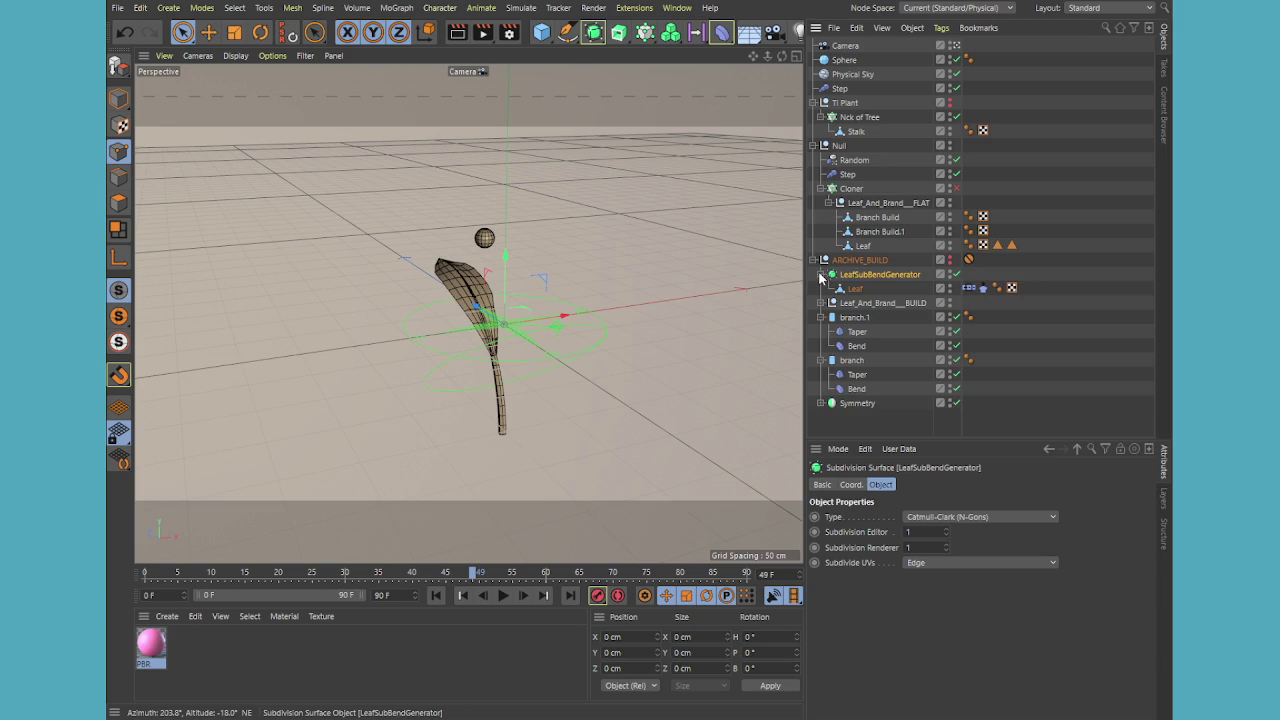
{"action": "left_click", "coordinate": [820, 274]}
{"action": "left_click", "coordinate": [860, 289]}
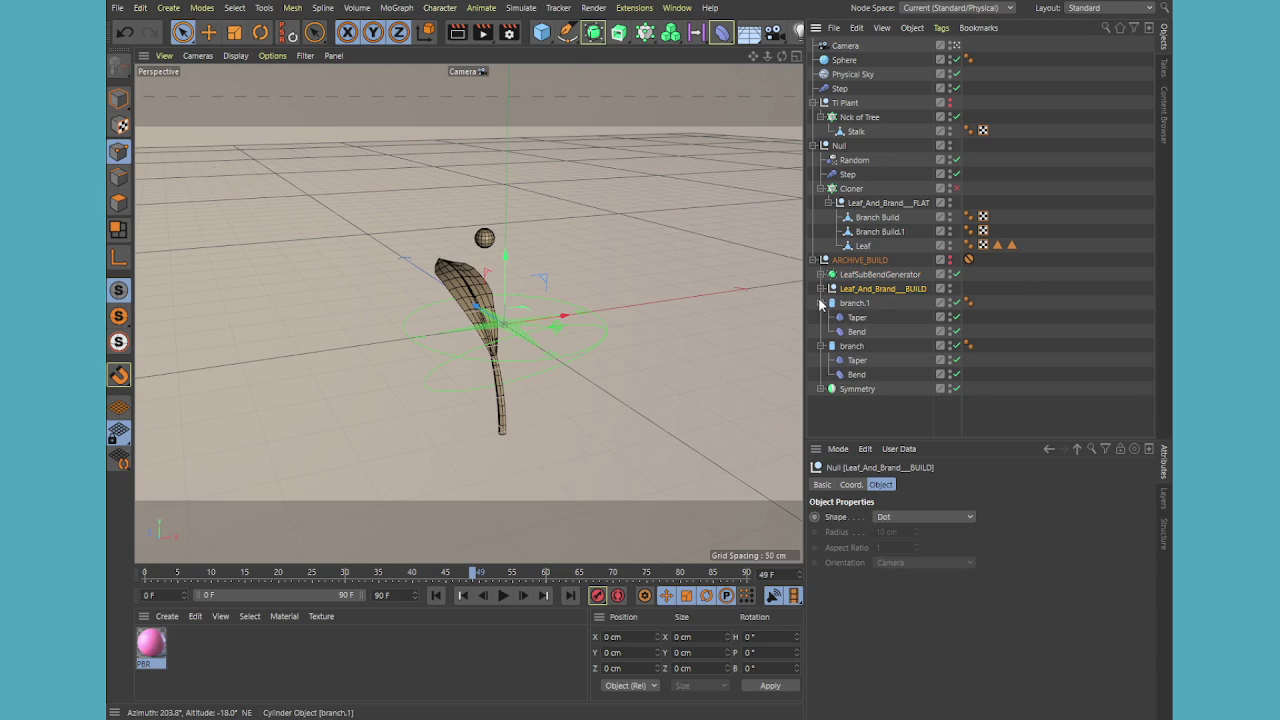
{"action": "left_click", "coordinate": [820, 302]}
{"action": "left_click", "coordinate": [820, 317]}
{"action": "left_click", "coordinate": [820, 288]}
{"action": "left_click", "coordinate": [860, 303]}
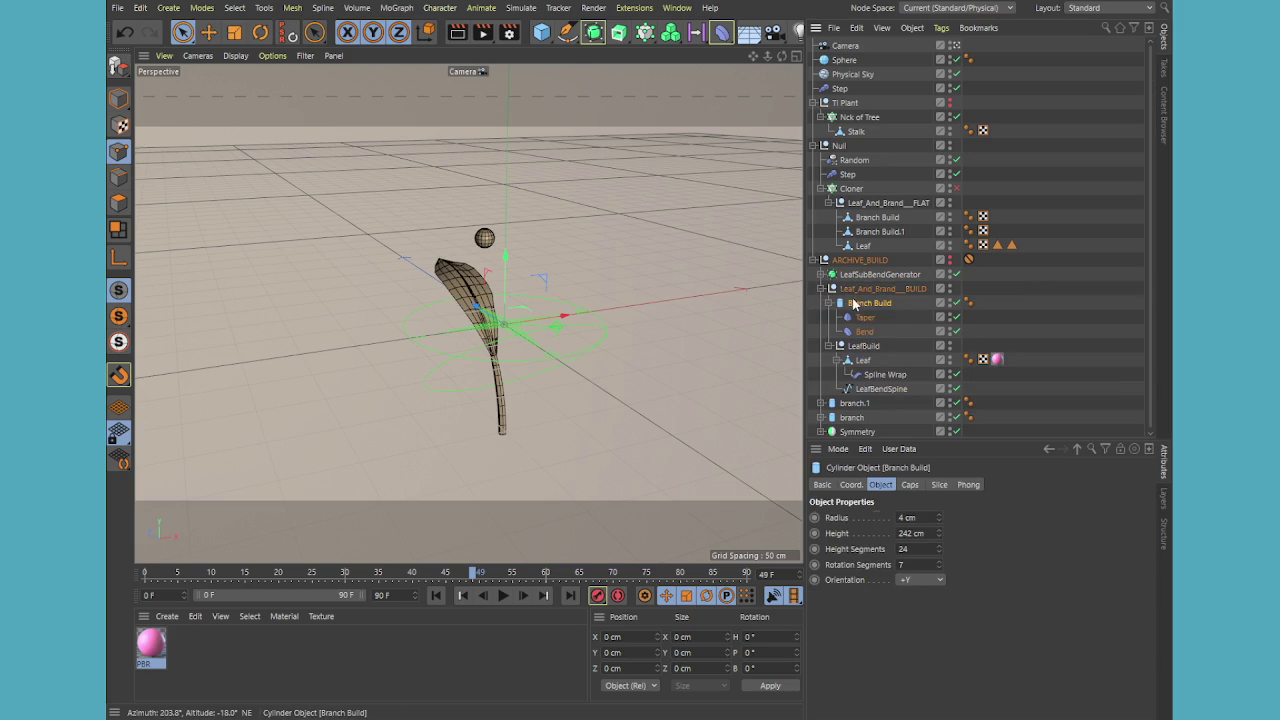
{"action": "left_click", "coordinate": [858, 331]}
{"action": "left_click", "coordinate": [866, 303]}
{"action": "left_click", "coordinate": [864, 331], "text": "shift"}
- Move the Branch Build rig into Leaf_And_Brand__FLAT and delete the Branch Build.1 copy
{"action": "left_click_drag", "start_coordinate": [866, 302], "coordinate": [872, 231]}
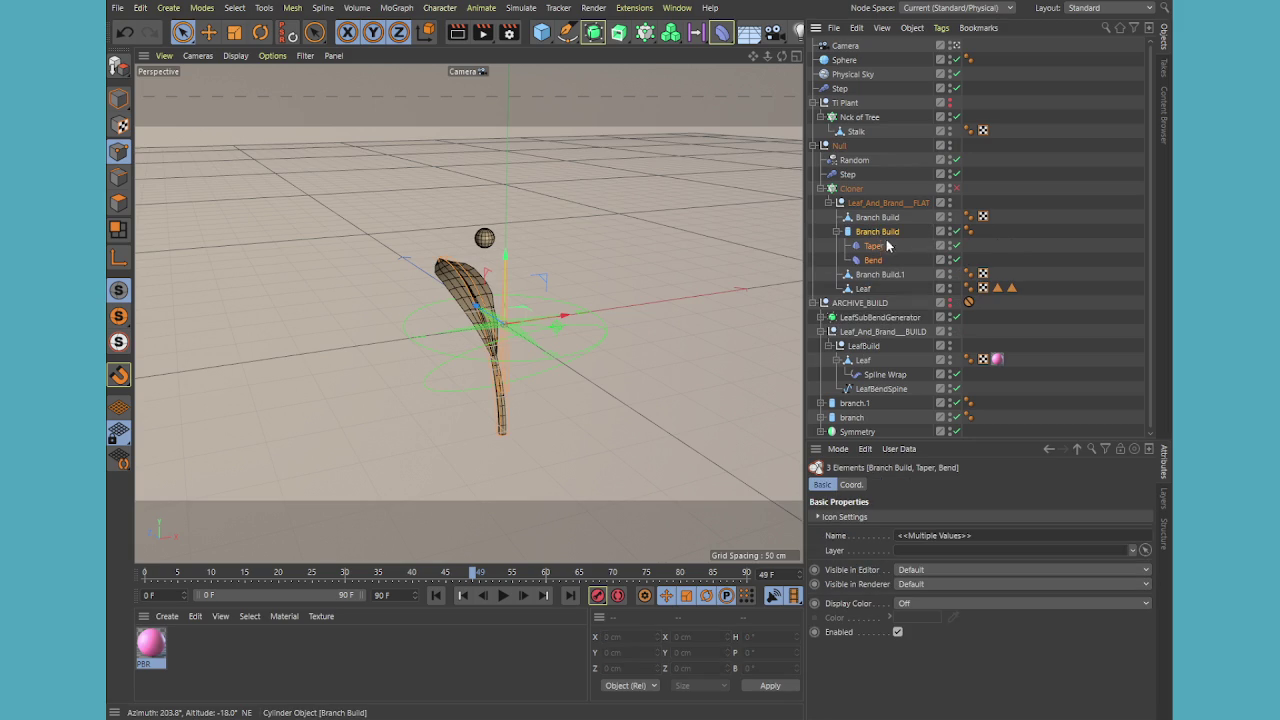
{"action": "left_click", "coordinate": [891, 277]}
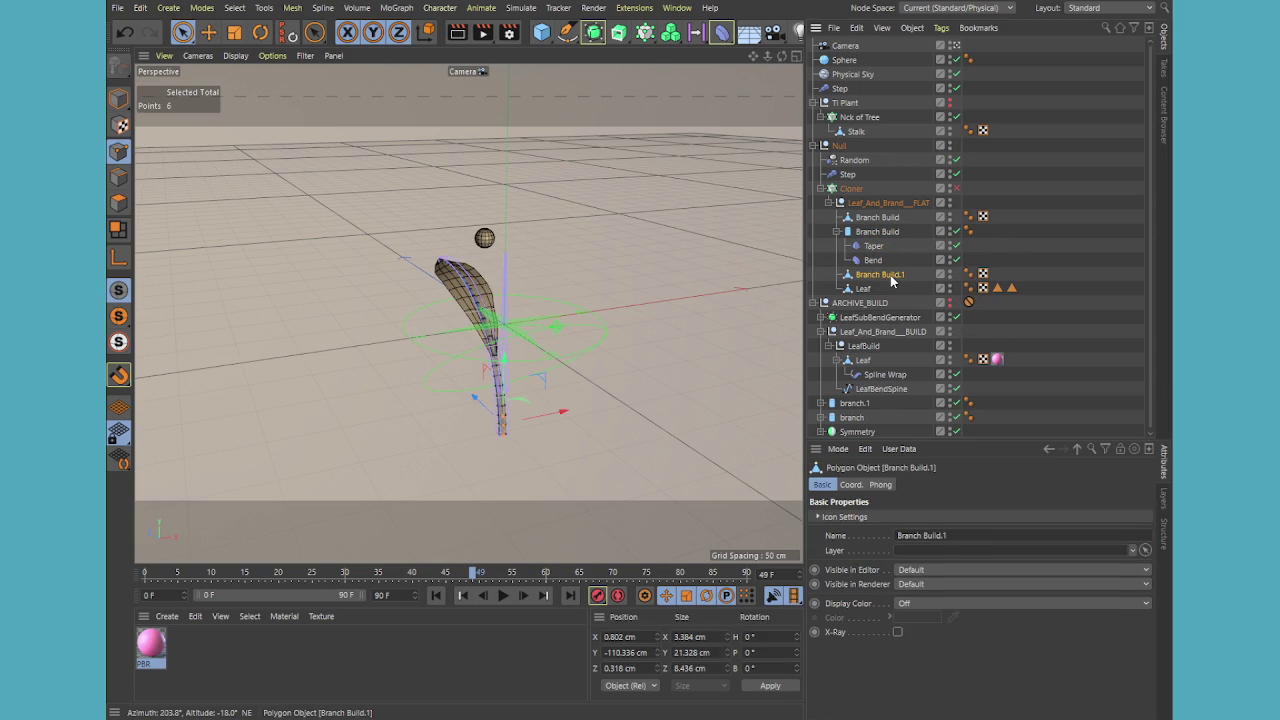
{"action": "key", "text": "Delete"}
- Set the editable Branch Build mesh to render-only visibility and select the cylinder rig
{"action": "left_click", "coordinate": [877, 217]}
{"action": "left_click", "coordinate": [949, 213]}
{"action": "left_click", "coordinate": [949, 224]}
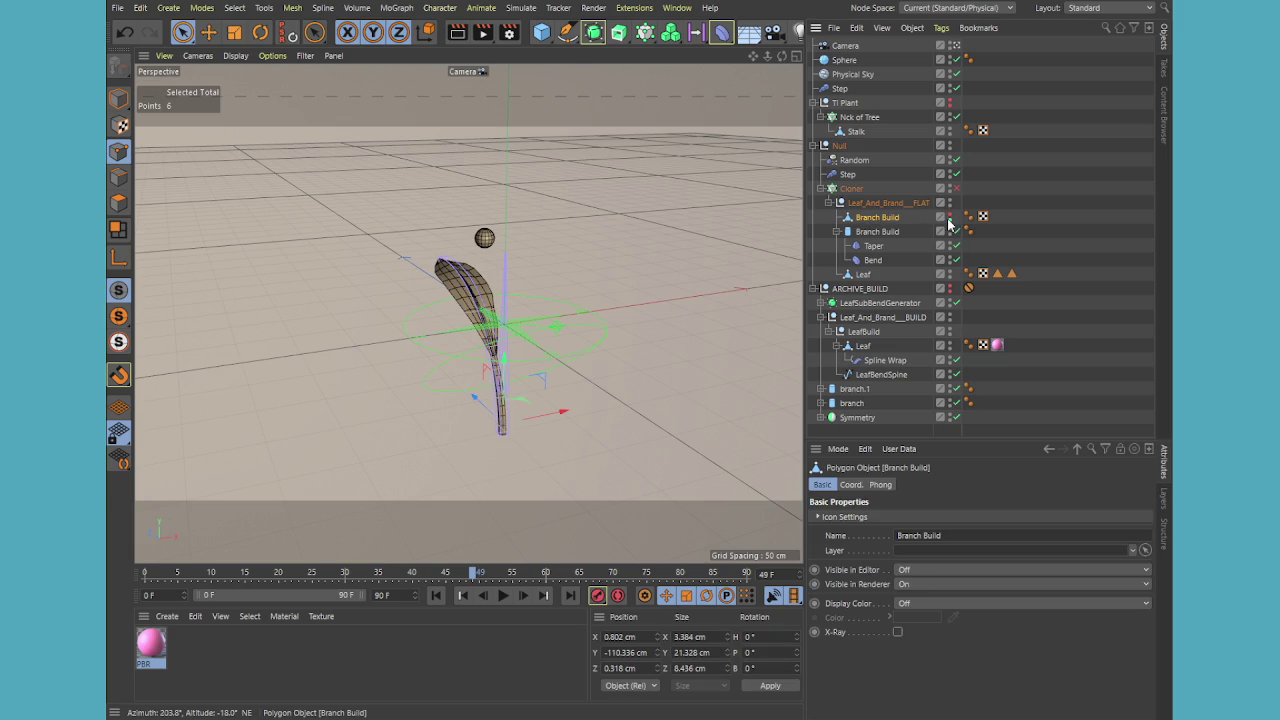
{"action": "left_click", "coordinate": [877, 231]}
- Give the stem cylinder 8 rotation segments, keeping its radius at 4 cm
{"action": "middle_click", "coordinate": [608, 382]}
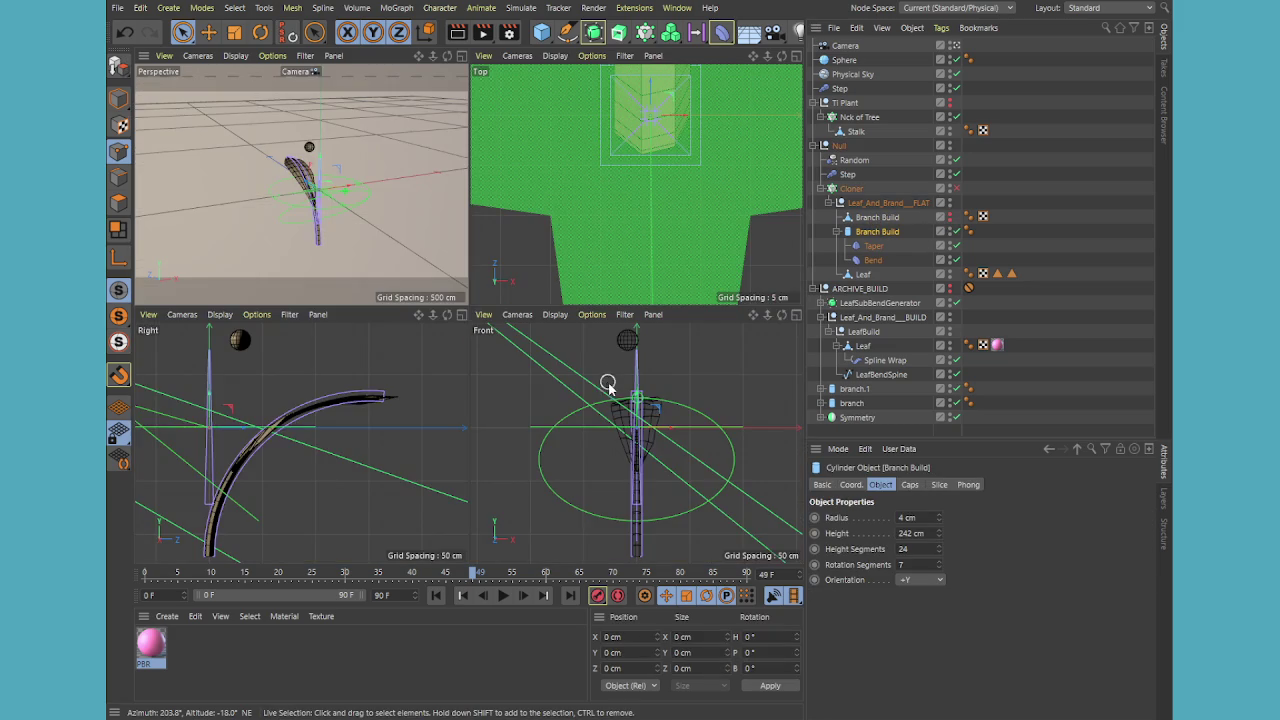
{"action": "middle_click", "coordinate": [605, 208]}
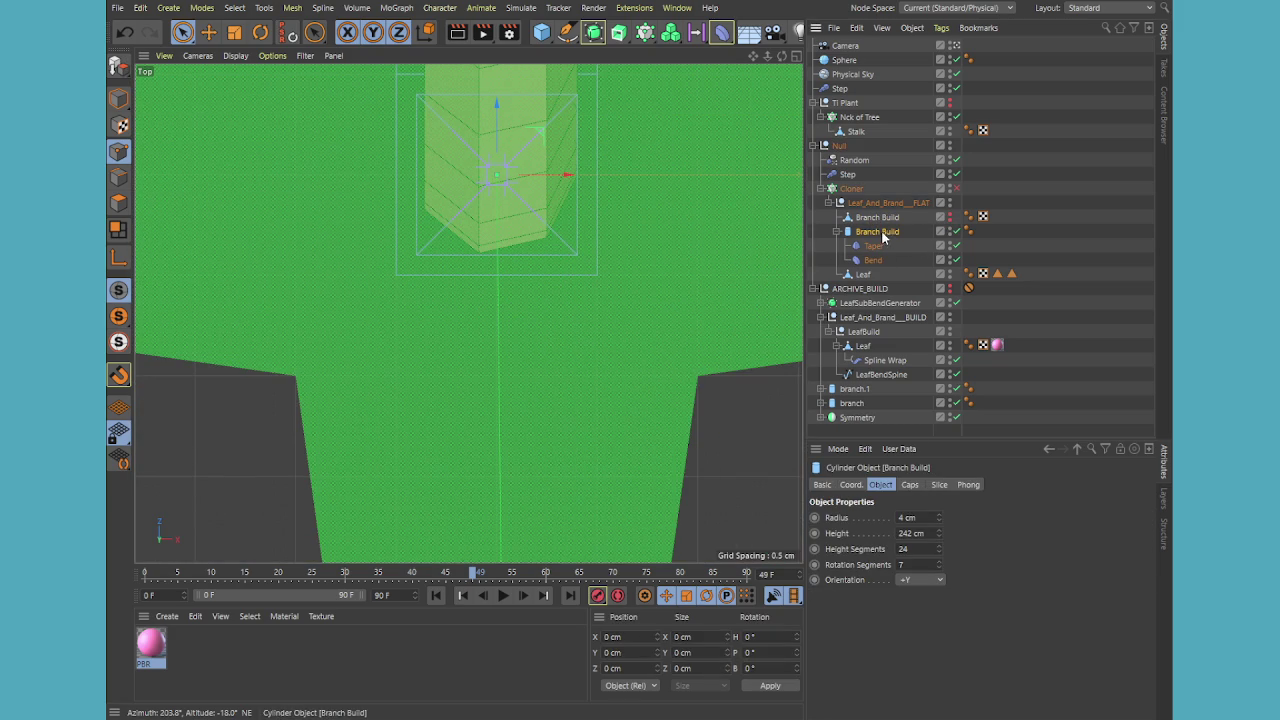
{"action": "left_click", "coordinate": [938, 515]}
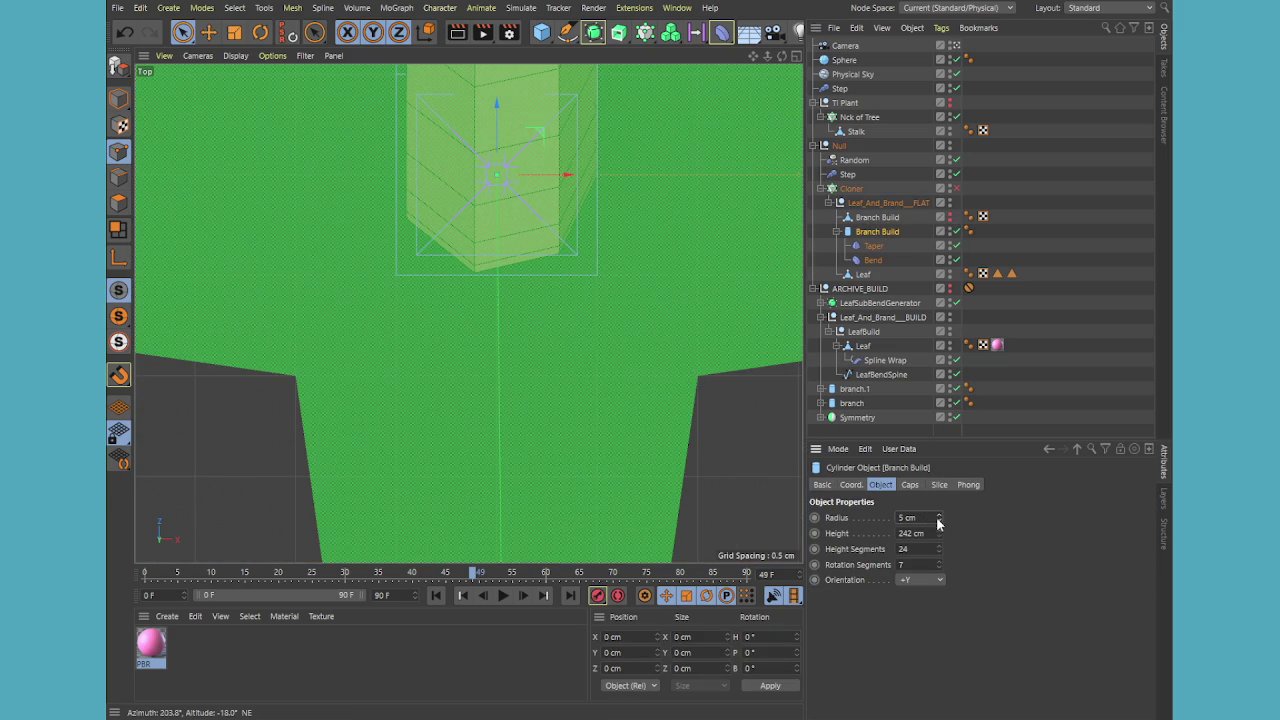
{"action": "left_click", "coordinate": [939, 521]}
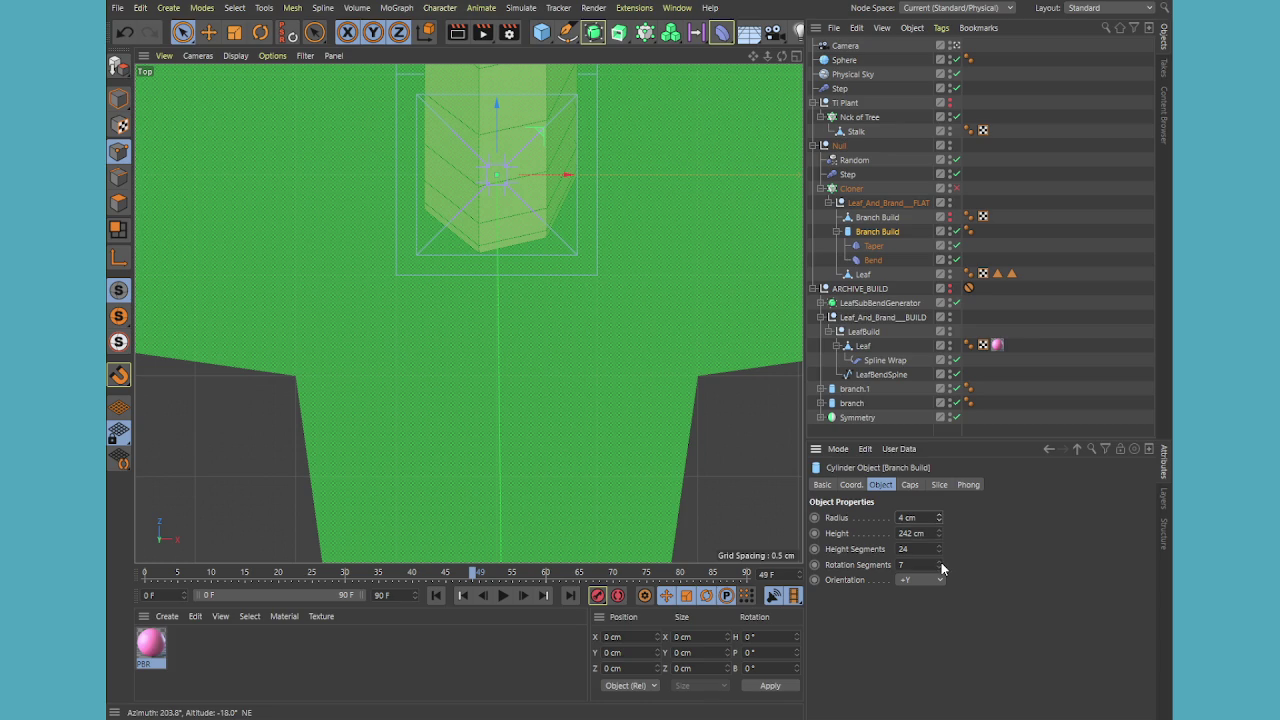
{"action": "left_click", "coordinate": [940, 565]}
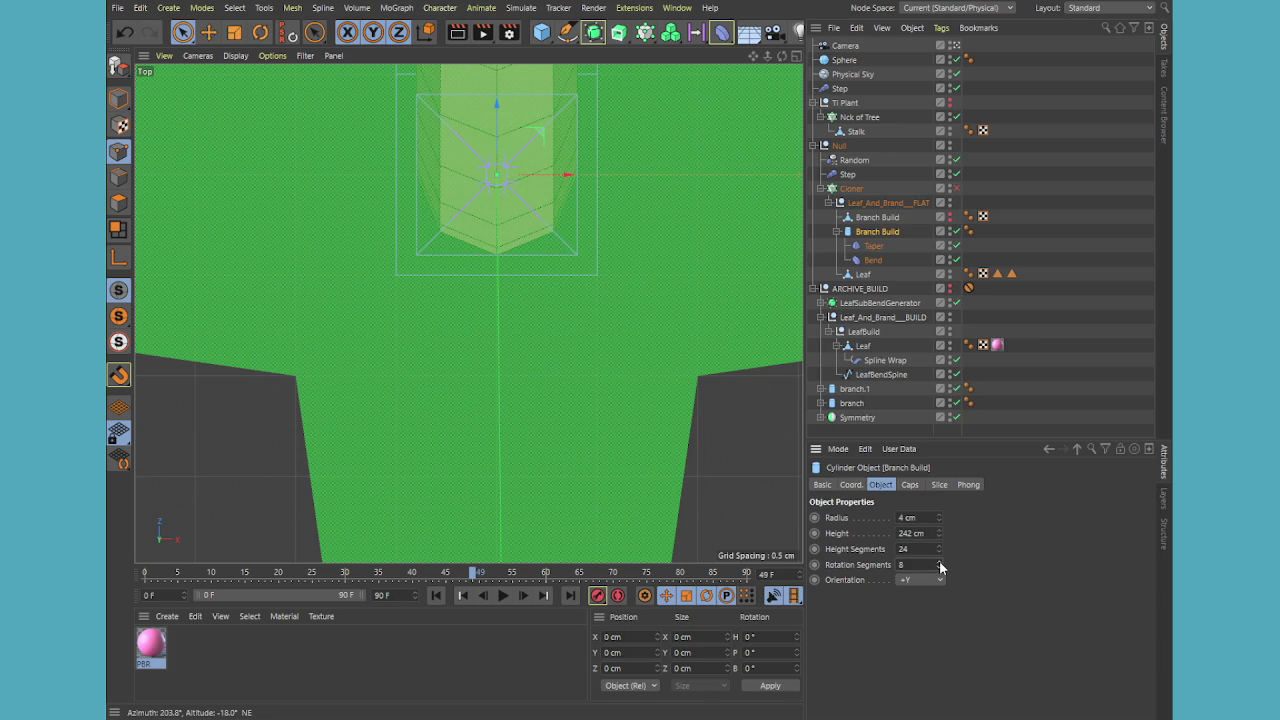
{"action": "middle_click", "coordinate": [625, 362]}
{"action": "middle_click", "coordinate": [374, 258]}
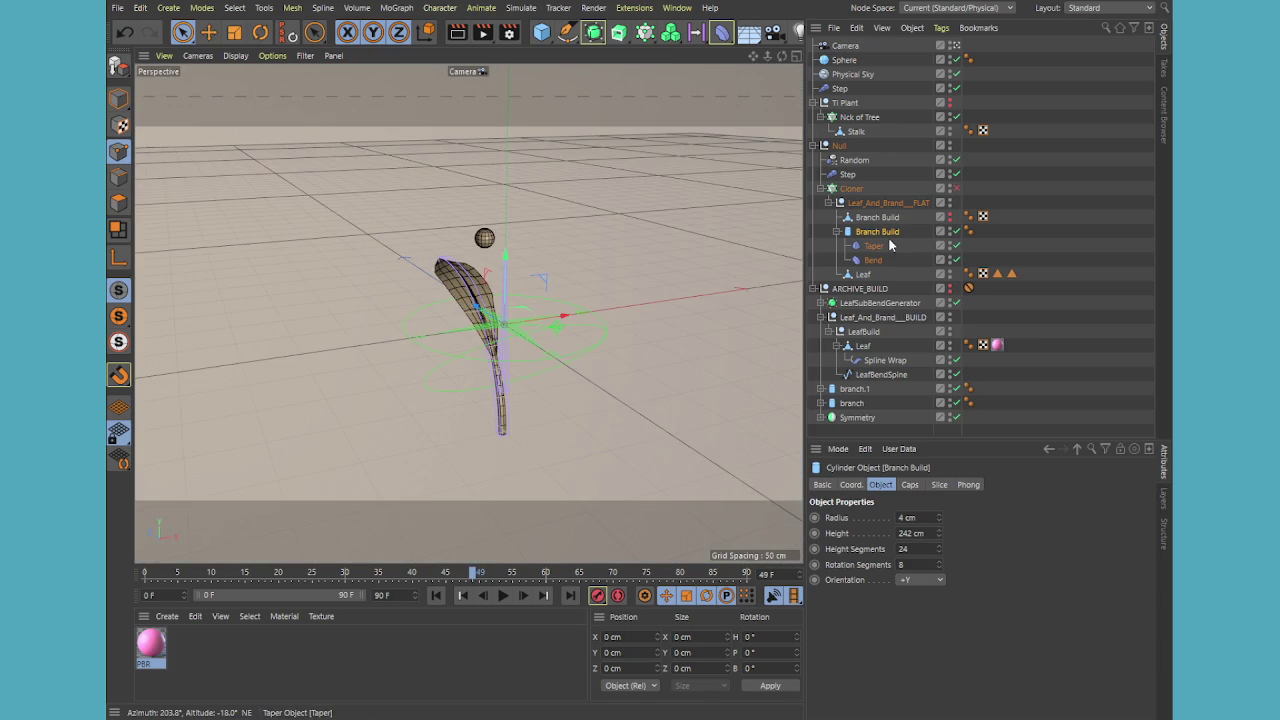
- Bake Branch Build with Taper and Bend into a polygon stem and delete the old polygon copy
{"action": "left_click", "coordinate": [869, 262], "text": "shift"}
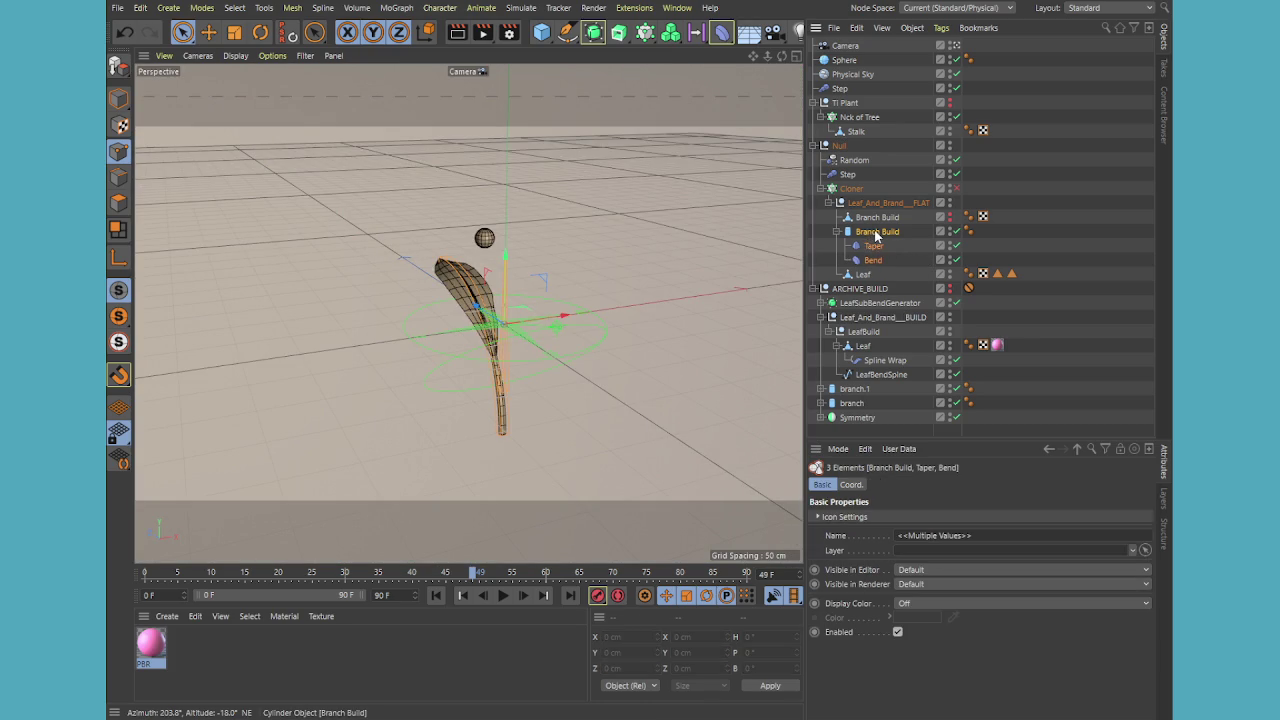
{"action": "key", "text": "c"}
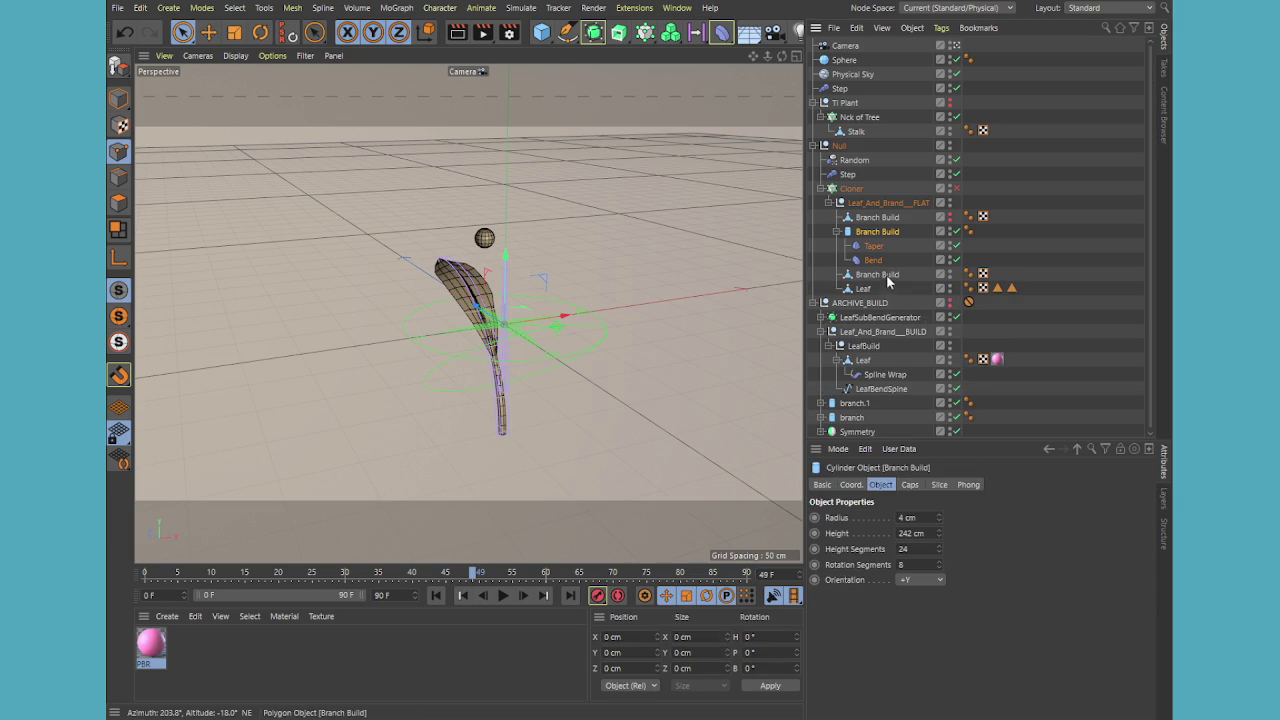
{"action": "left_click_drag", "start_coordinate": [886, 274], "coordinate": [884, 271]}
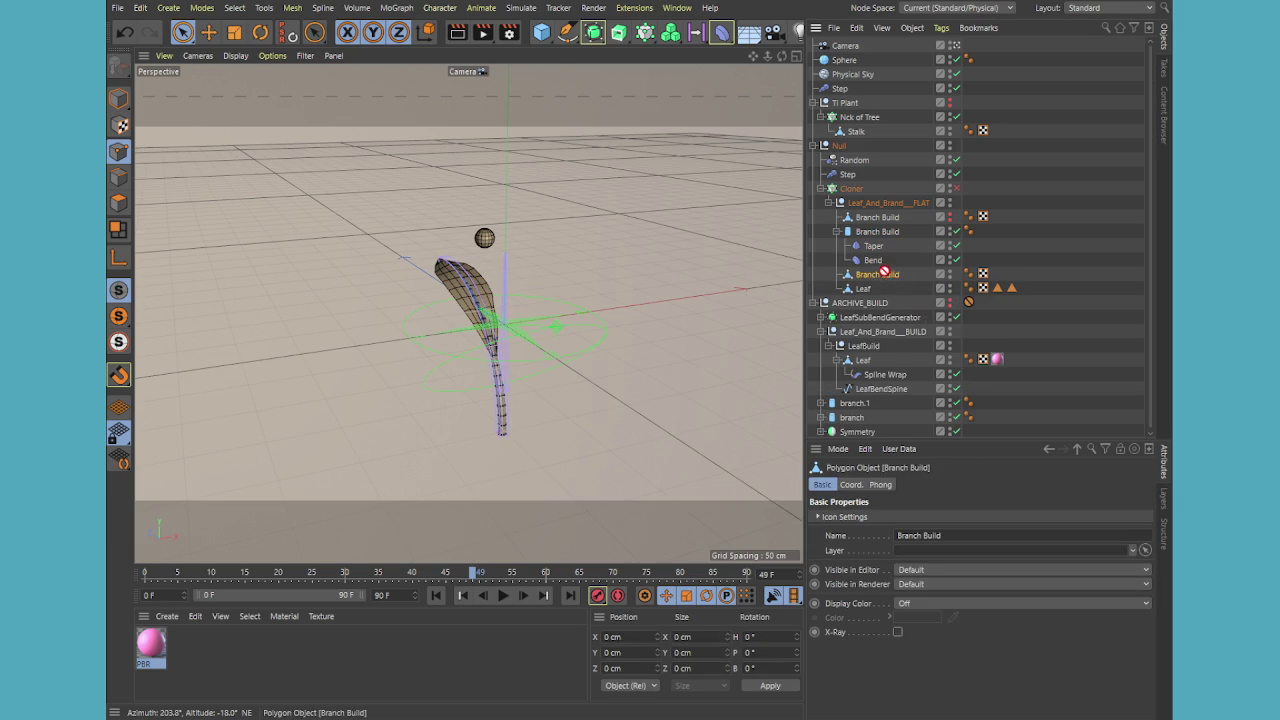
{"action": "left_click", "coordinate": [891, 219]}
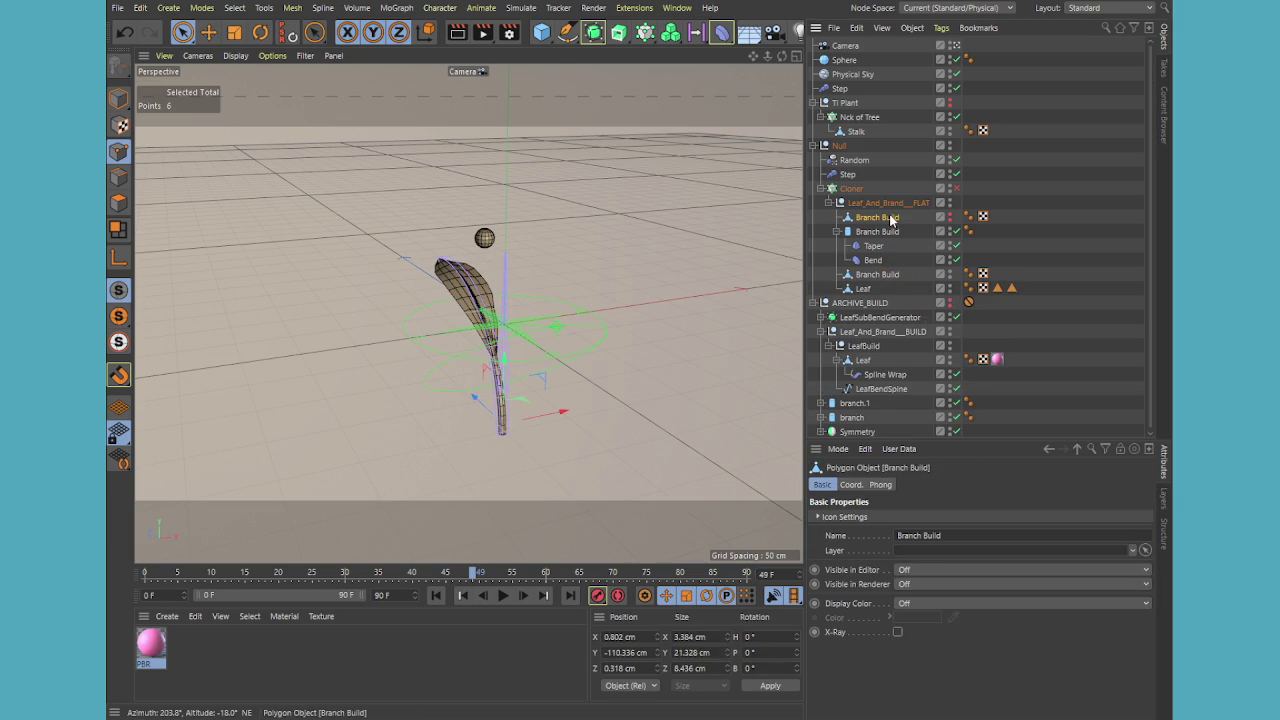
{"action": "key", "text": "Delete"}
{"action": "left_click", "coordinate": [884, 218]}
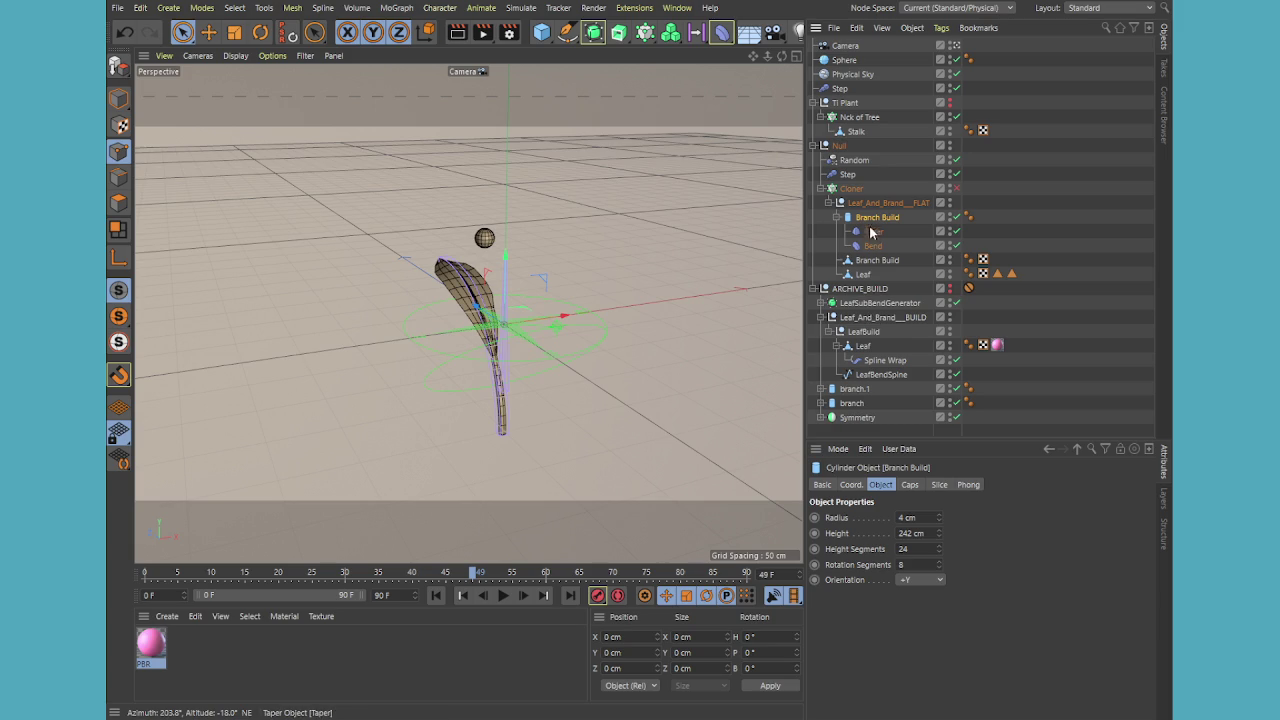
- Move the cylinder rig into ARCHIVE_BUILD and collapse that group
{"action": "left_click_drag", "start_coordinate": [870, 222], "coordinate": [870, 324]}
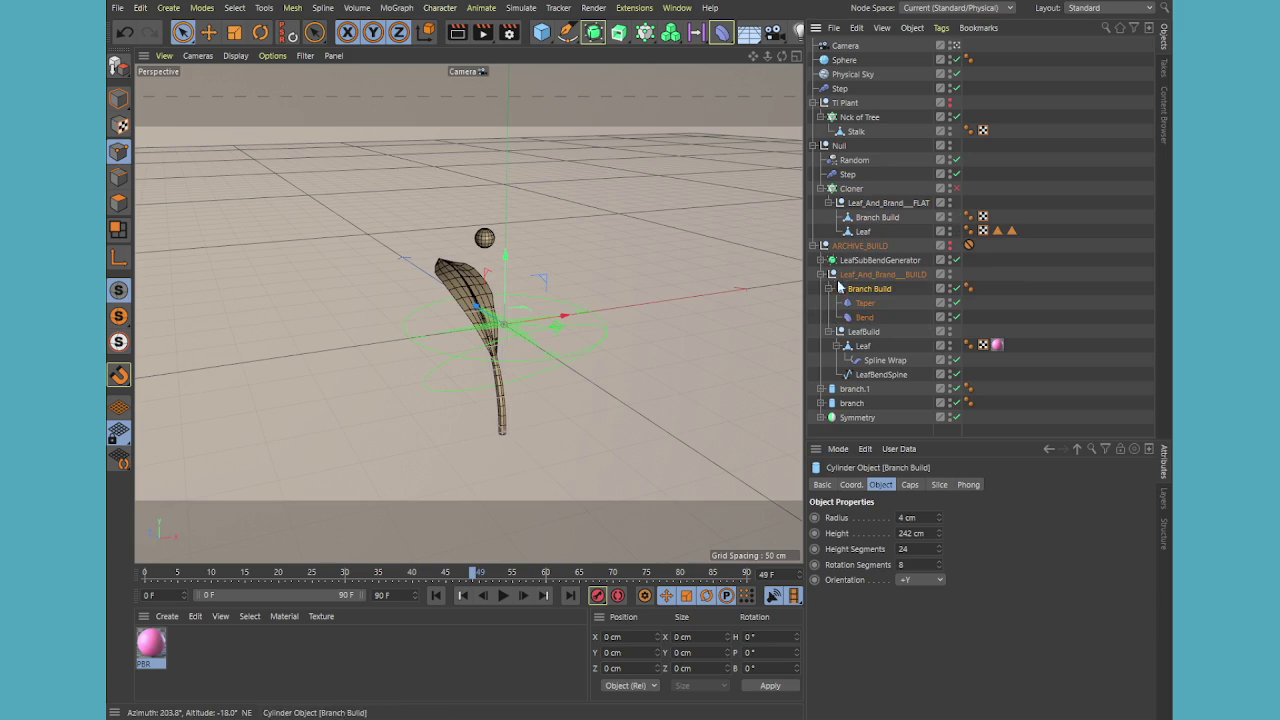
{"action": "left_click", "coordinate": [821, 275]}
{"action": "left_click", "coordinate": [813, 245]}
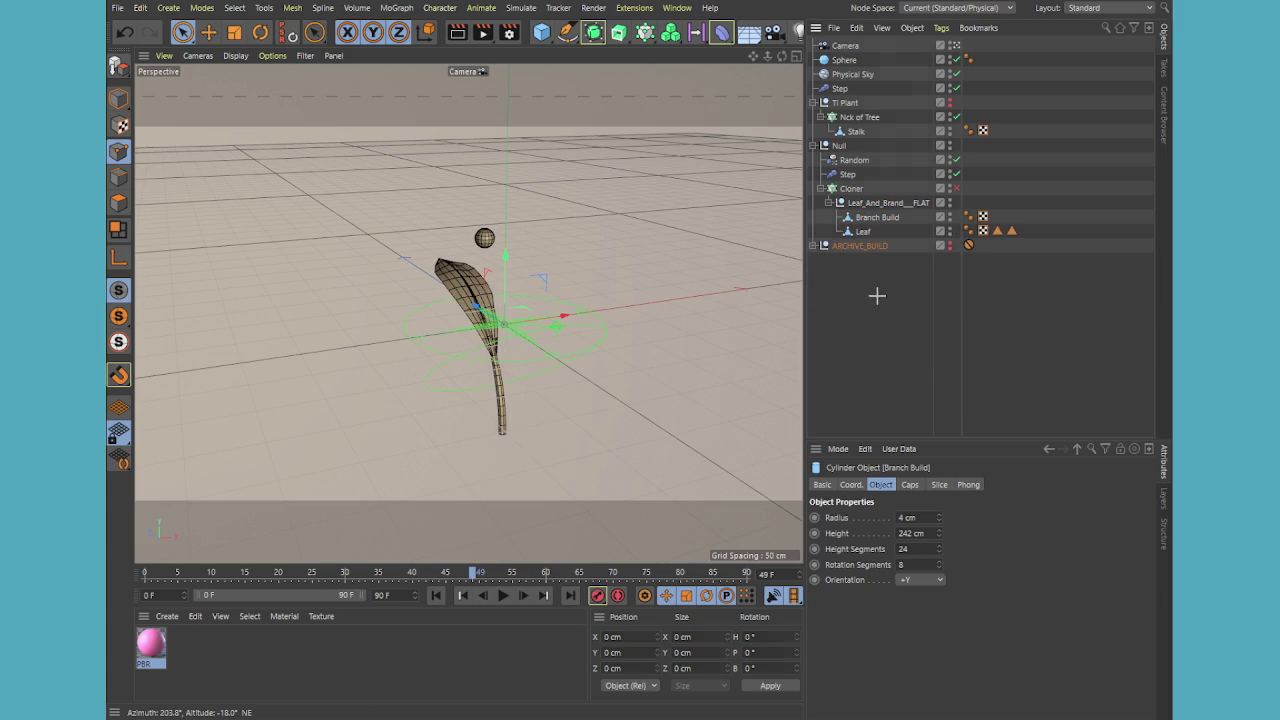
{"action": "left_click", "coordinate": [877, 294]}
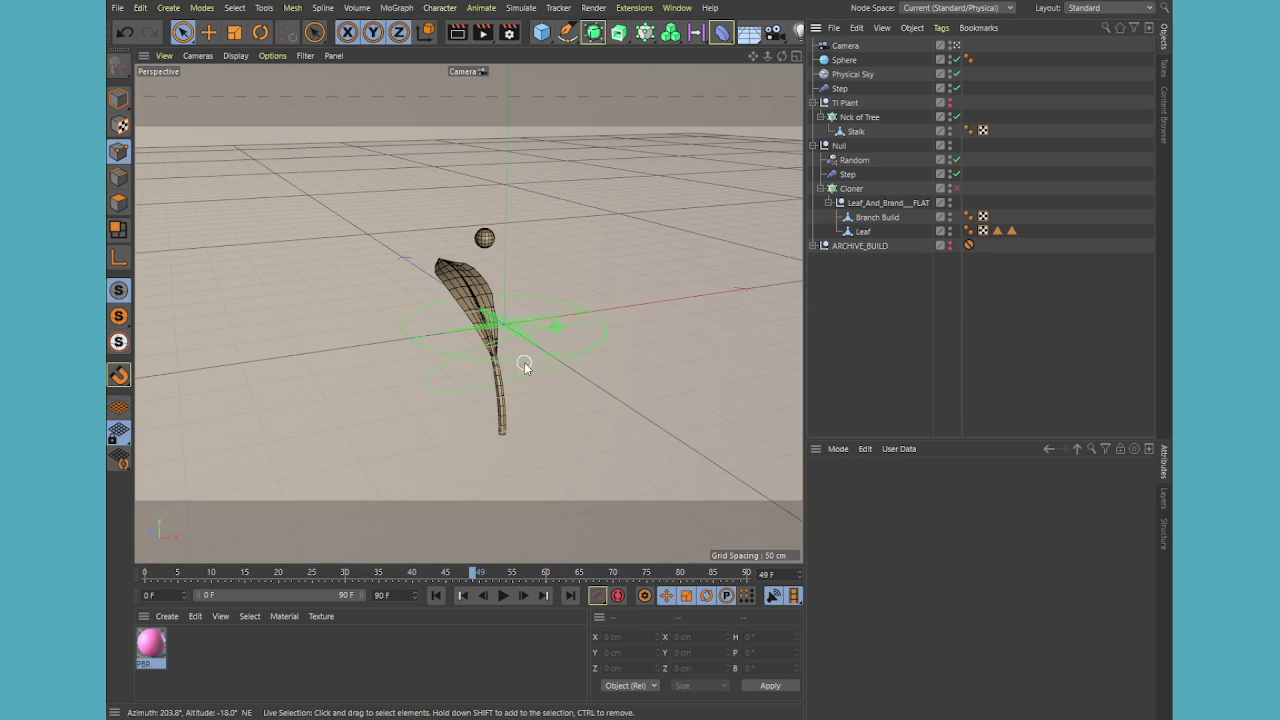
- Switch to the four-view layout and turn off the physical sky
{"action": "middle_click", "coordinate": [510, 330]}
{"action": "middle_click", "coordinate": [648, 222]}
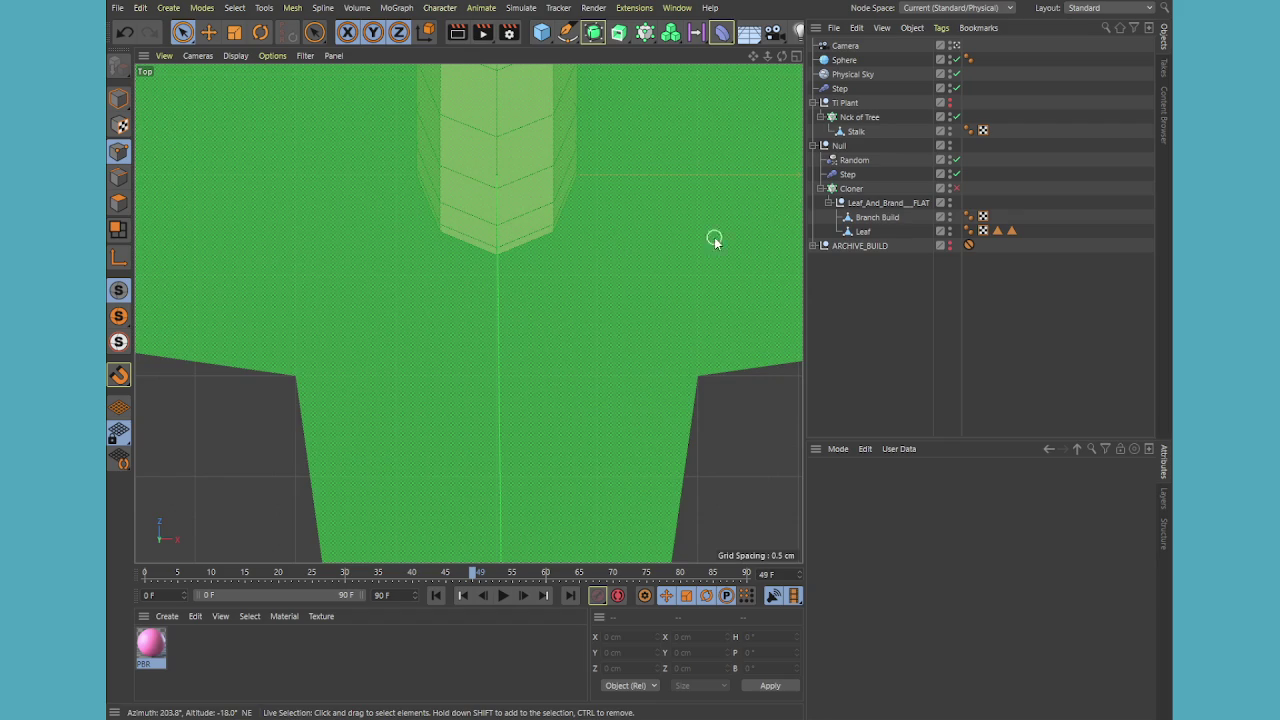
{"action": "middle_click", "coordinate": [705, 240]}
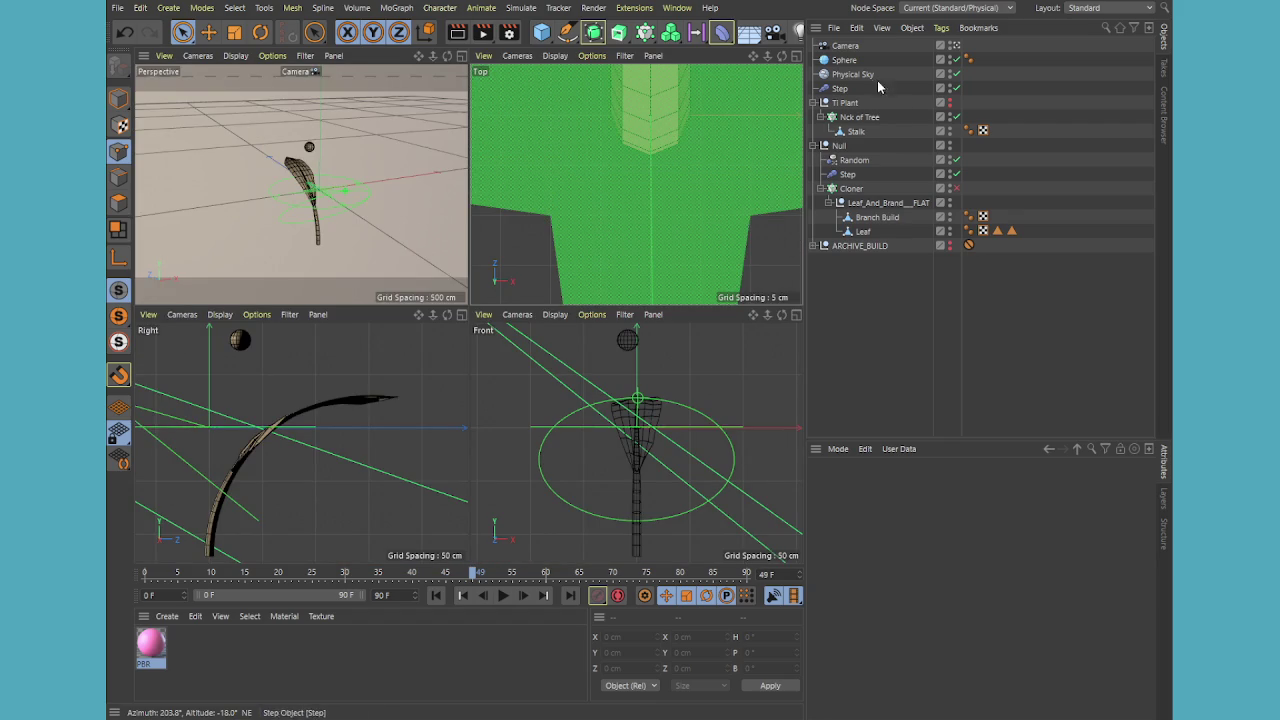
{"action": "left_click", "coordinate": [956, 75]}
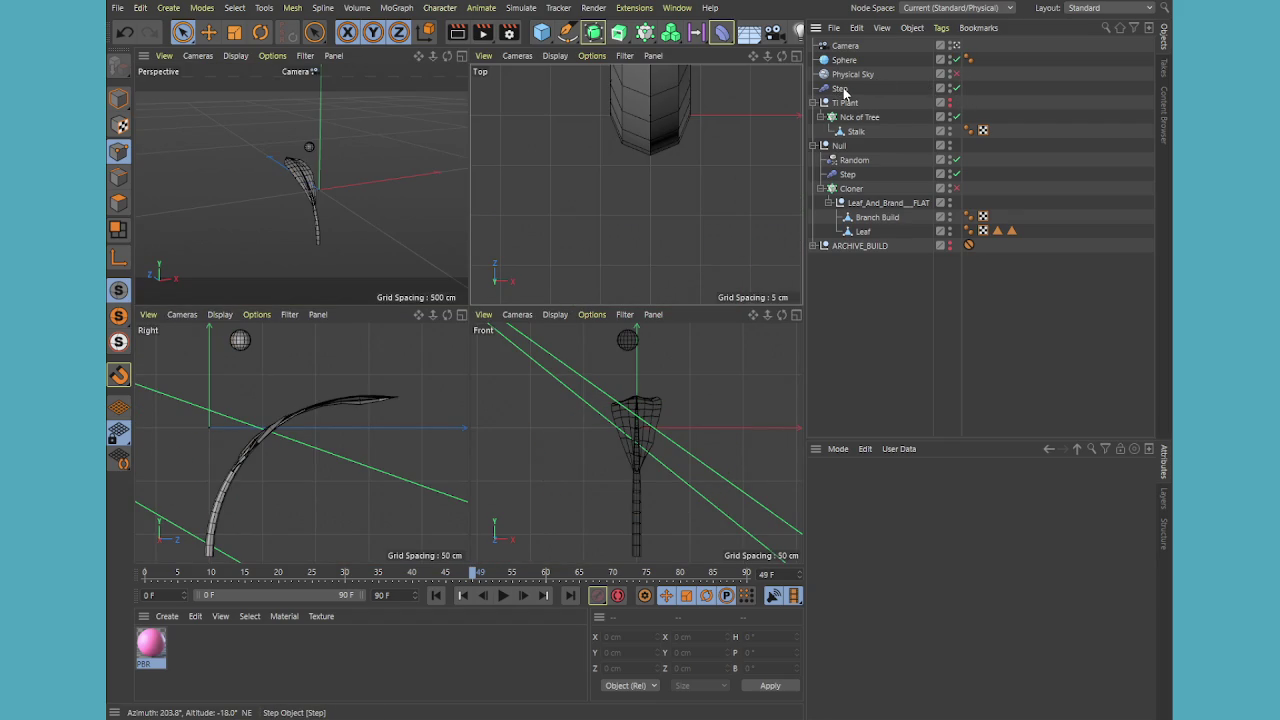
- Toggle the Step effector to compare the stalk, then move it into the Ti Plant group
{"action": "left_click", "coordinate": [840, 89]}
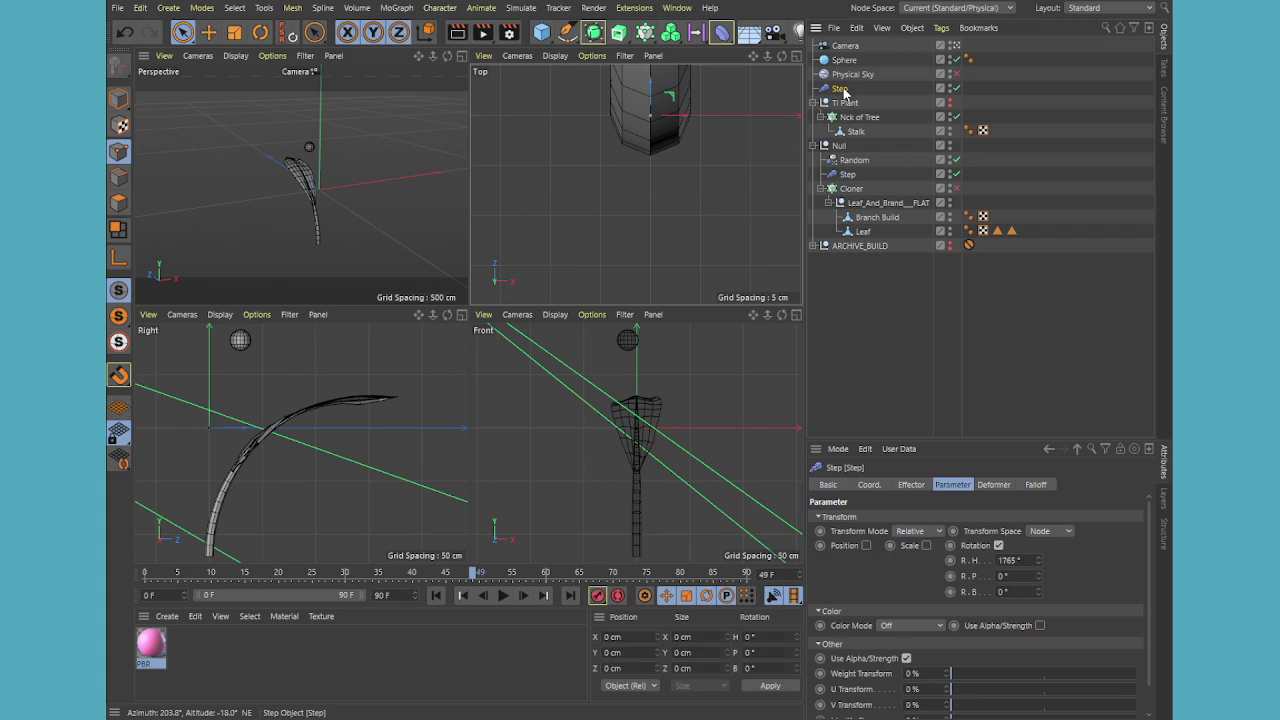
{"action": "left_click", "coordinate": [956, 89]}
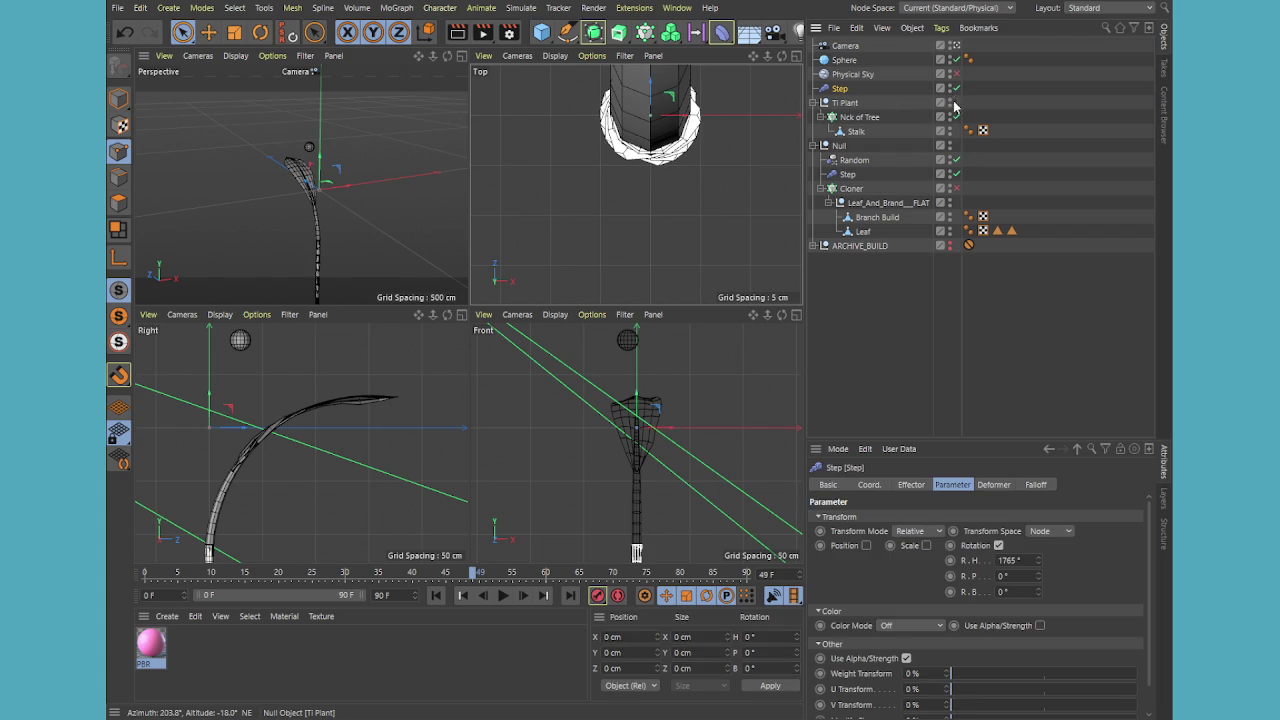
{"action": "left_click", "coordinate": [956, 89]}
{"action": "left_click", "coordinate": [956, 89]}
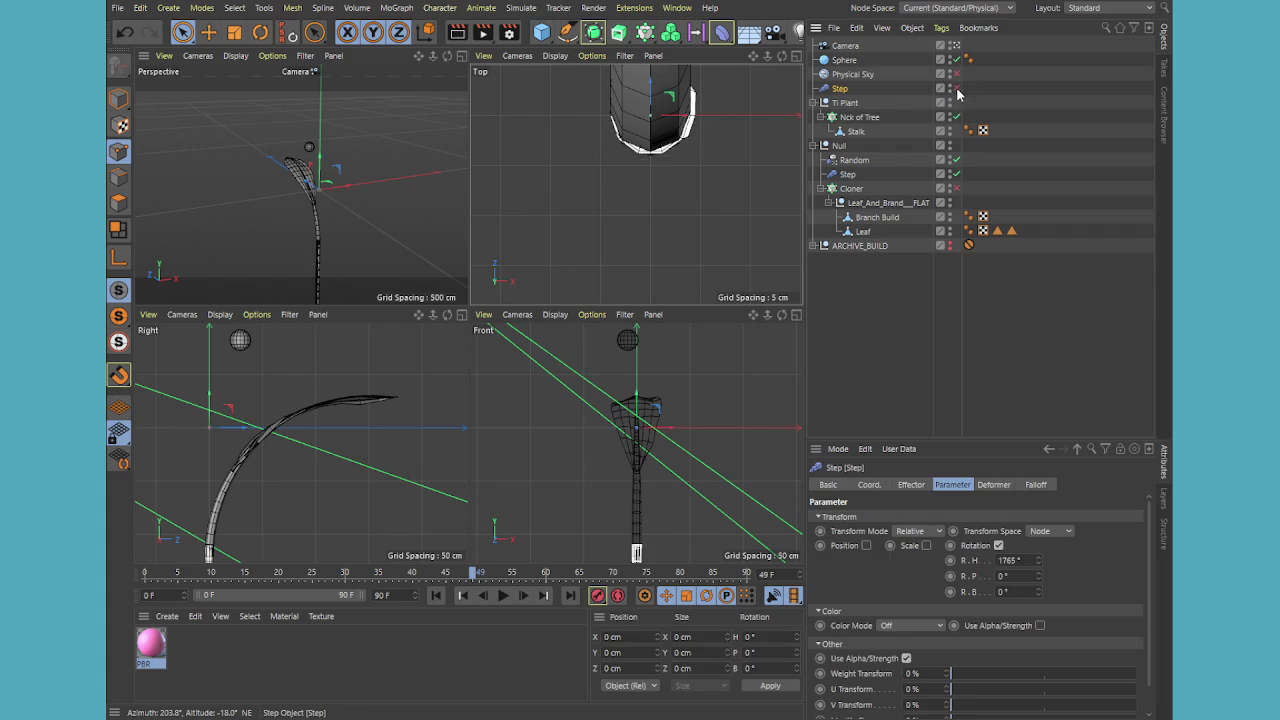
{"action": "left_click", "coordinate": [956, 89]}
{"action": "left_click", "coordinate": [956, 89]}
{"action": "left_click_drag", "start_coordinate": [843, 92], "coordinate": [852, 106]}
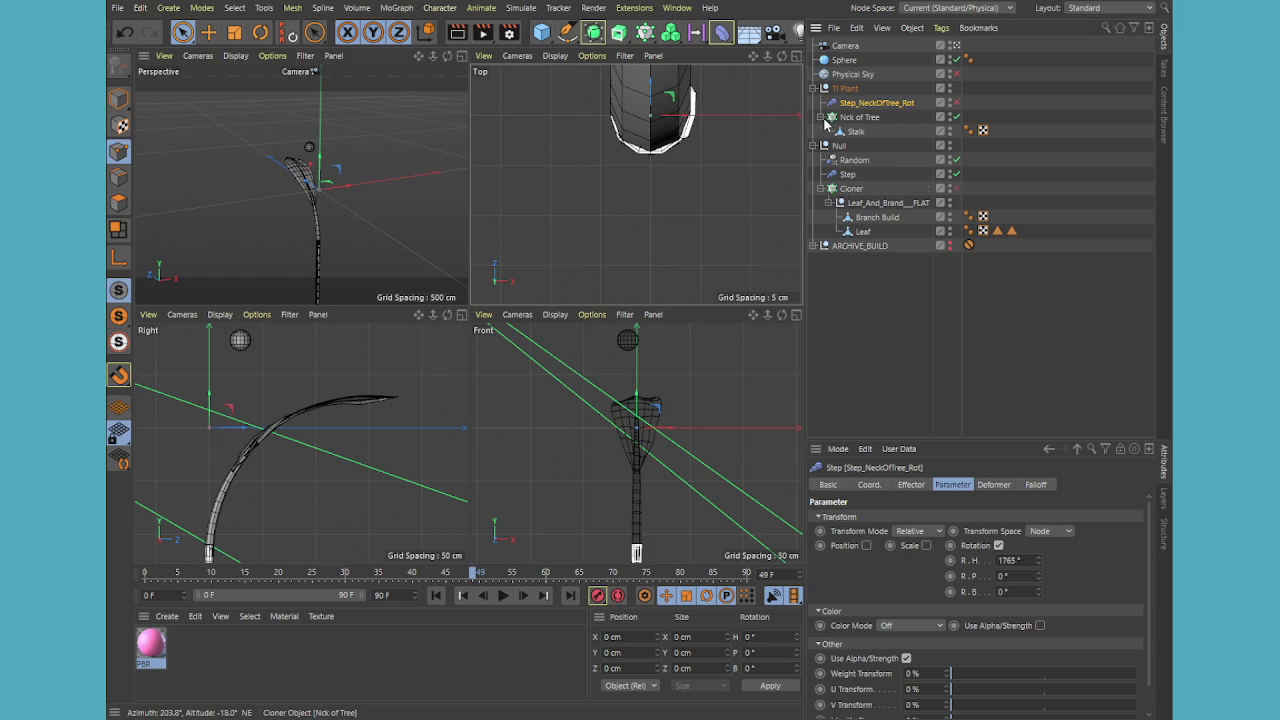
- Group Nck of Tree and its Step effector under a new null named 'Stalk'
{"action": "left_click", "coordinate": [820, 117]}
{"action": "left_click", "coordinate": [859, 117]}
{"action": "left_click", "coordinate": [873, 103], "text": "ctrl"}
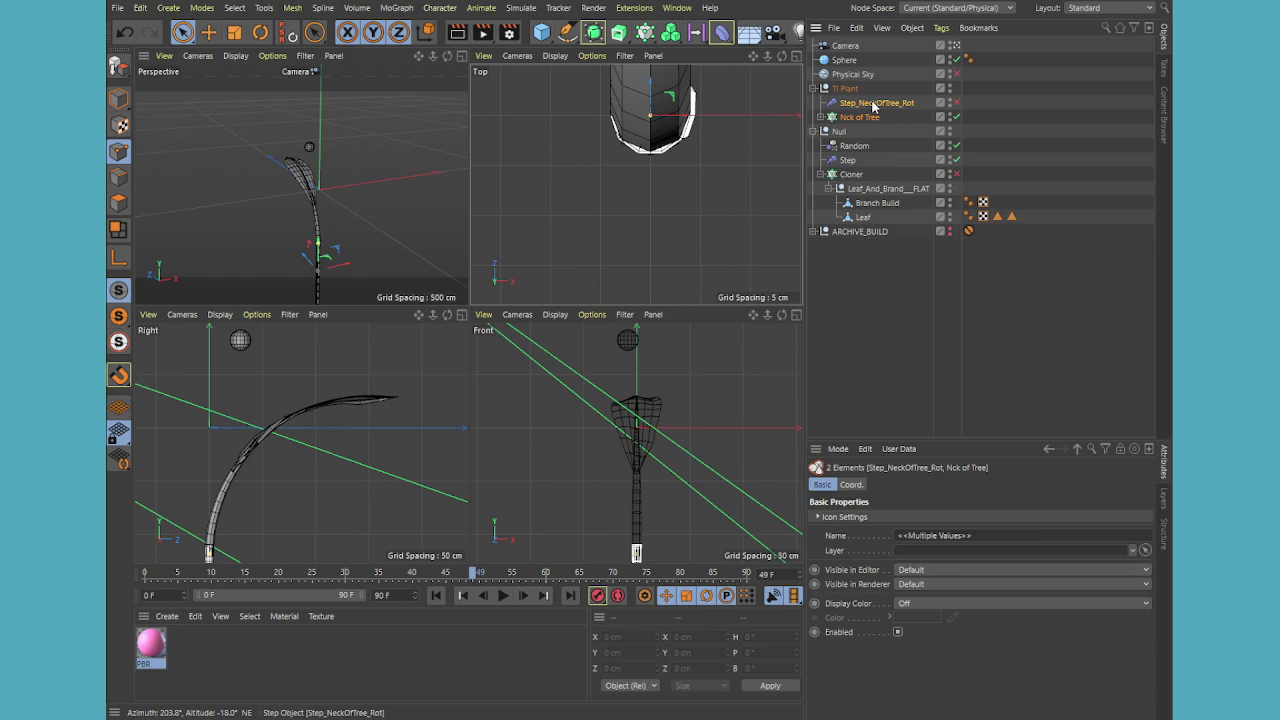
{"action": "key", "text": "alt+g"}
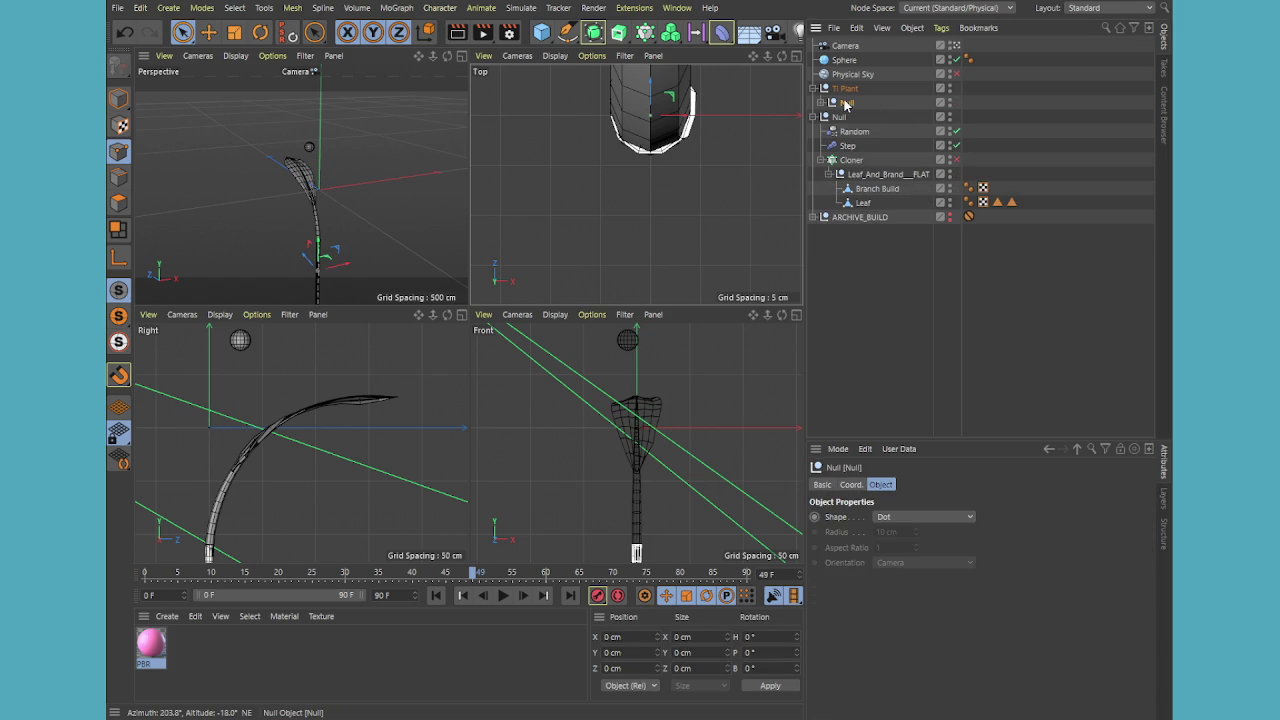
{"action": "double_click", "coordinate": [845, 104]}
{"action": "type", "text": "Stalk"}
{"action": "key", "text": "Return"}
- Rename the leaf-cloner null to 'Leaves' and nest it under Ti Plant below Stalk
{"action": "left_click", "coordinate": [840, 117]}
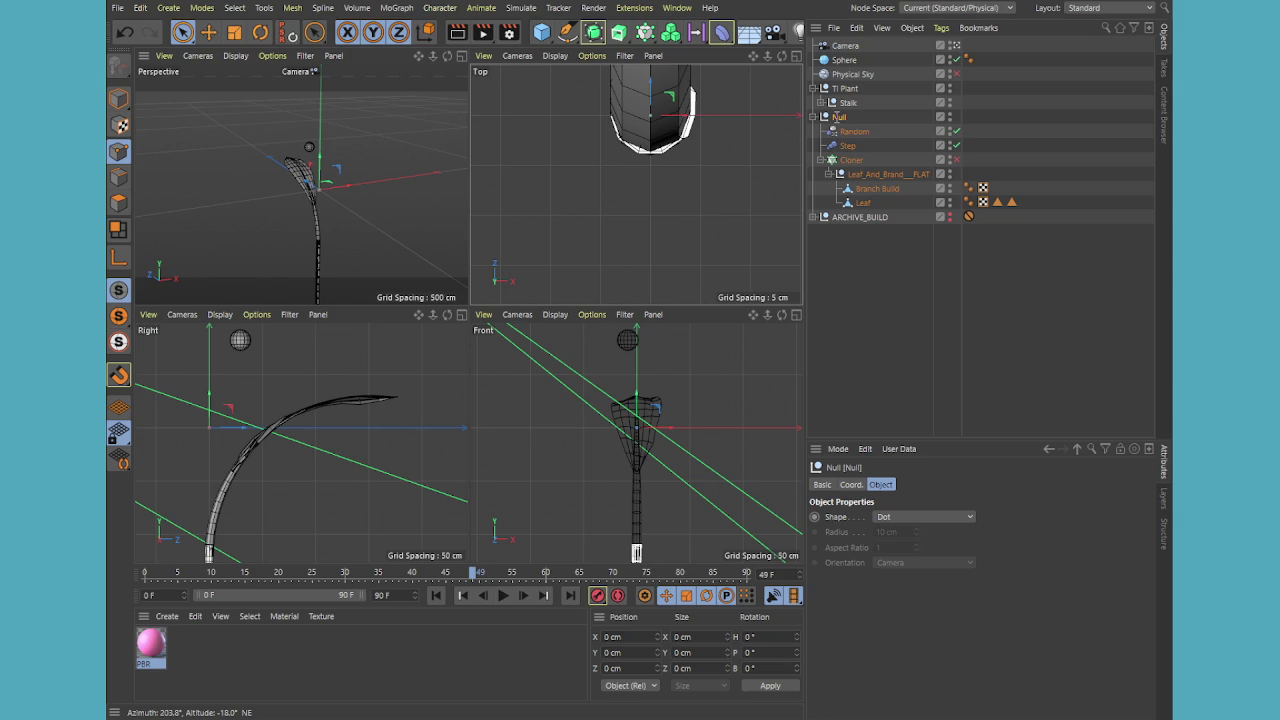
{"action": "type", "text": "Leaves"}
{"action": "key", "text": "Return"}
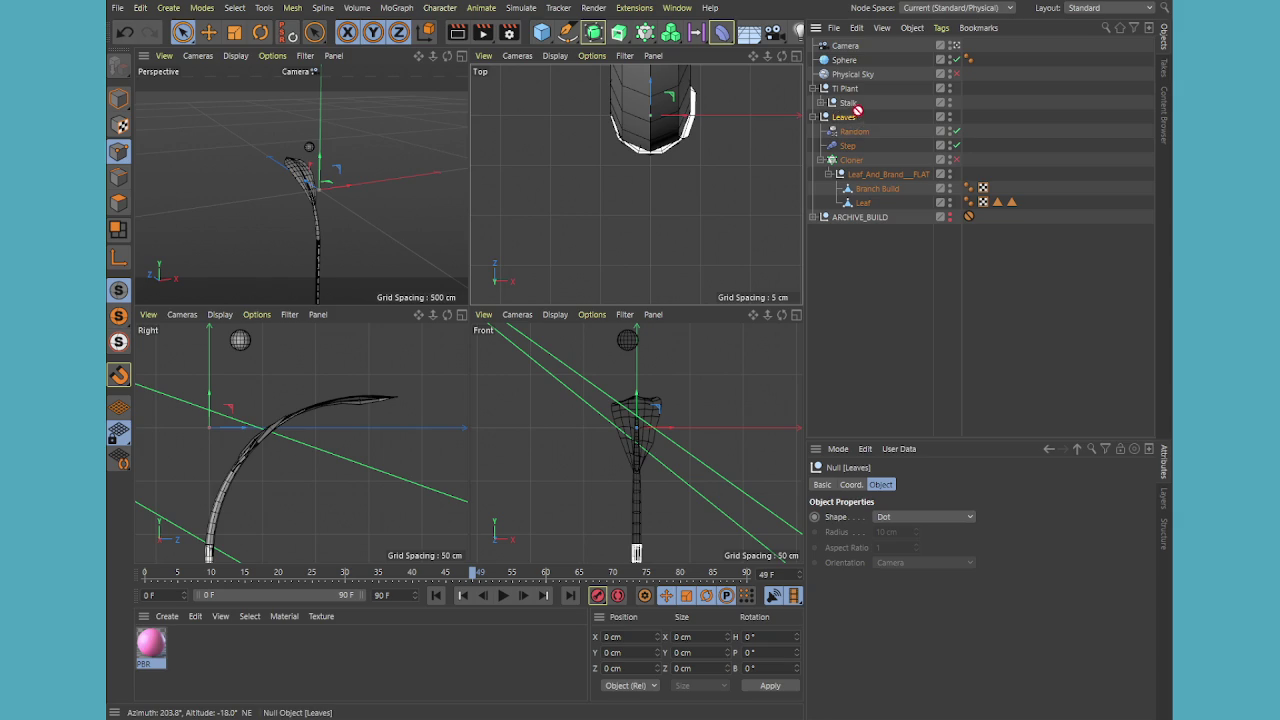
{"action": "left_click_drag", "start_coordinate": [857, 110], "coordinate": [860, 113]}
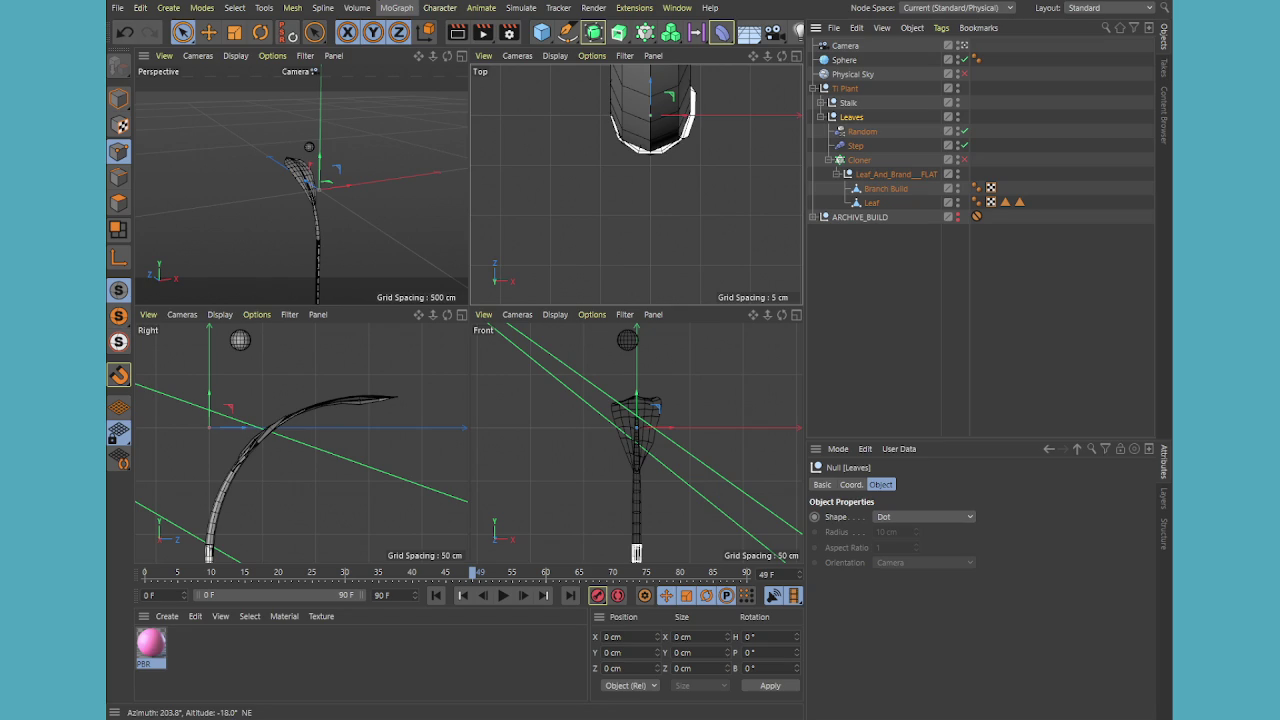
{"action": "middle_click", "coordinate": [366, 229]}
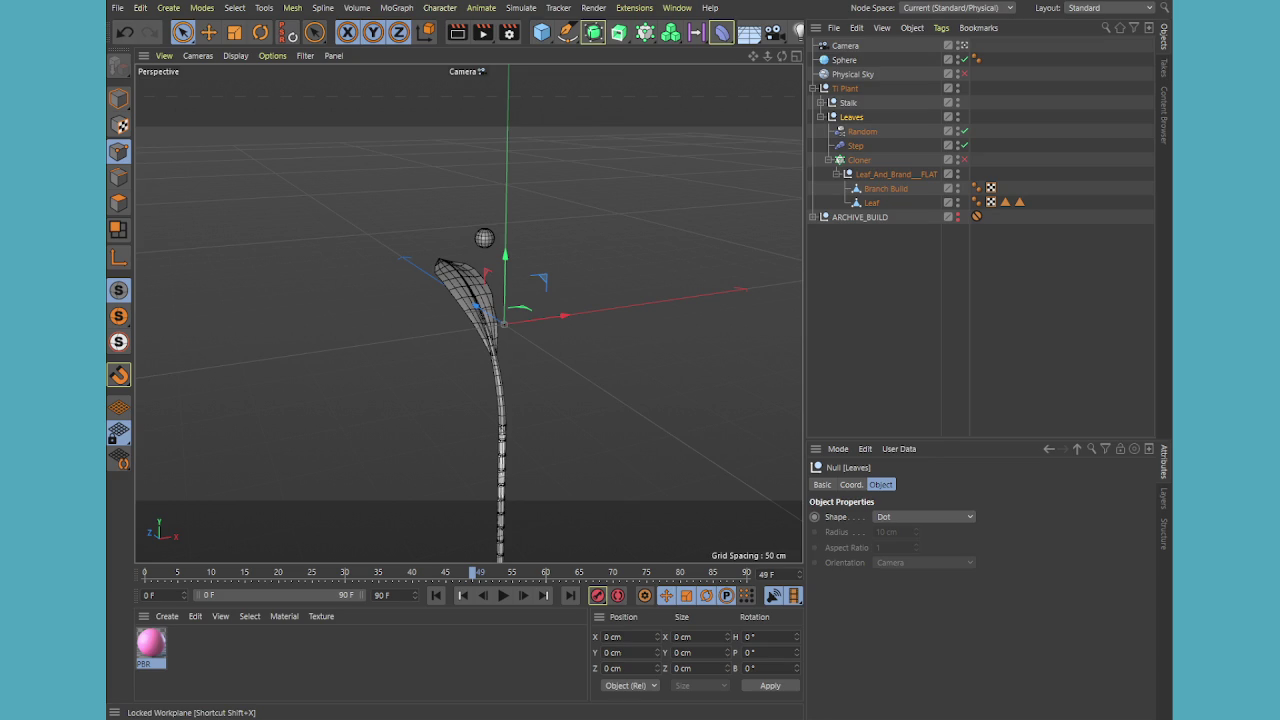
- Frame the stalk base up close, selecting the baked Branch Build stem and then the Stalk group
{"action": "left_click_drag", "start_coordinate": [577, 171], "coordinate": [537, 363], "text": "alt"}
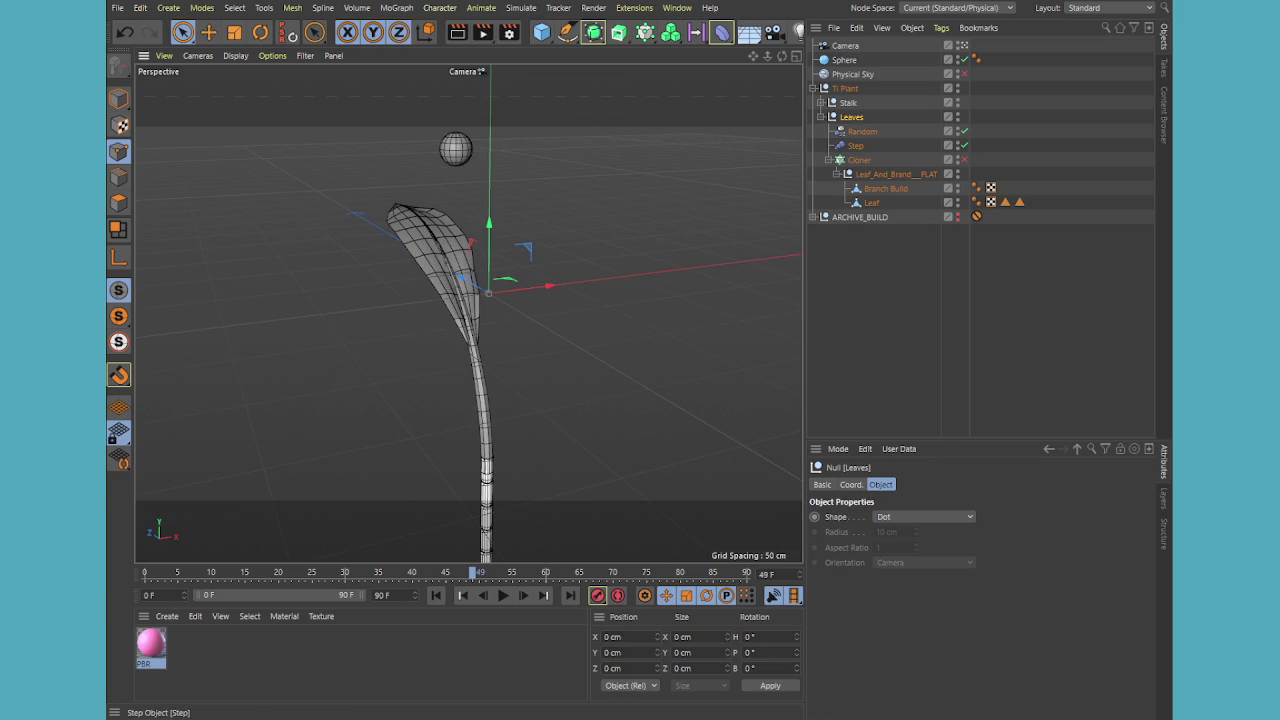
{"action": "left_click", "coordinate": [882, 189]}
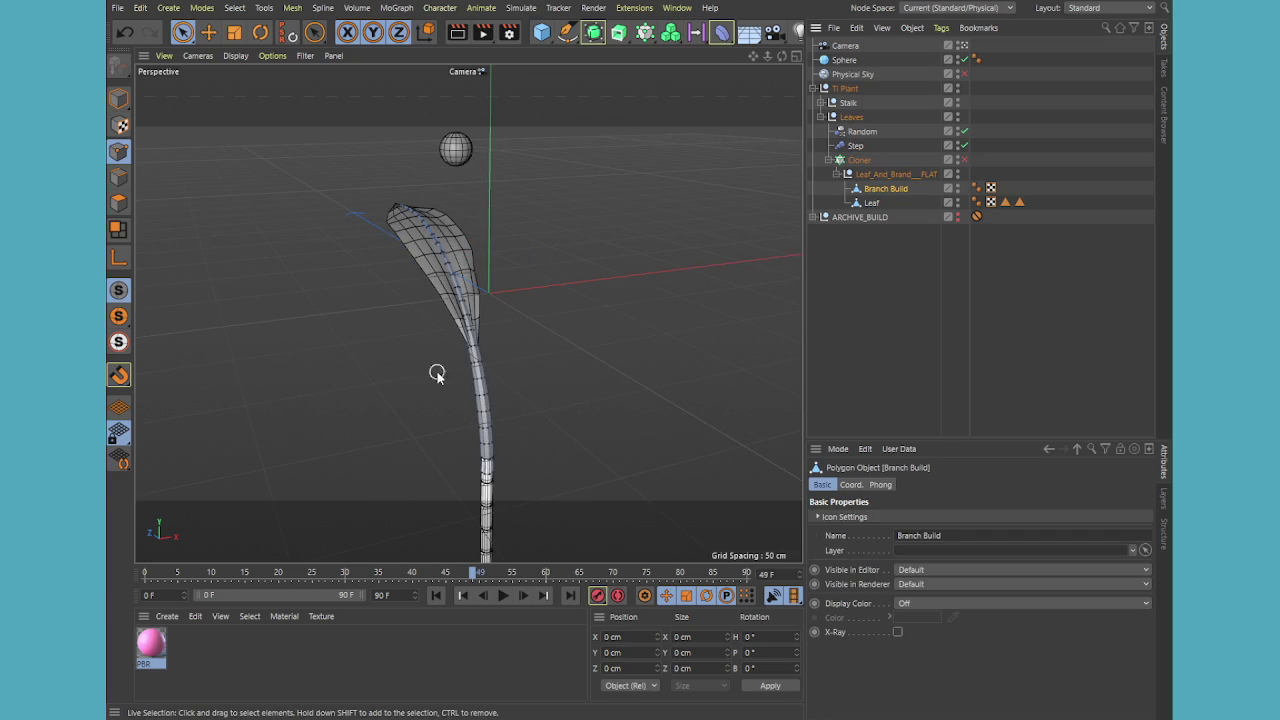
{"action": "mouse_move", "coordinate": [606, 371]}
{"action": "left_mouse_down", "text": "alt"}
{"action": "mouse_move", "coordinate": [622, 410]}
{"action": "mouse_move", "coordinate": [609, 486]}
{"action": "mouse_move", "coordinate": [591, 457]}
{"action": "mouse_move", "coordinate": [603, 449]}
{"action": "mouse_move", "coordinate": [543, 427]}
{"action": "mouse_move", "coordinate": [529, 354]}
{"action": "mouse_move", "coordinate": [574, 417]}
{"action": "mouse_move", "coordinate": [511, 466]}
{"action": "mouse_move", "coordinate": [547, 461]}
{"action": "mouse_move", "coordinate": [514, 374]}
{"action": "mouse_move", "coordinate": [523, 403]}
{"action": "mouse_move", "coordinate": [475, 401]}
{"action": "mouse_move", "coordinate": [489, 435]}
{"action": "mouse_move", "coordinate": [477, 434]}
{"action": "mouse_move", "coordinate": [657, 357]}
{"action": "left_mouse_up", "text": "alt"}
{"action": "left_click_drag", "start_coordinate": [600, 506], "coordinate": [614, 407], "text": "alt"}
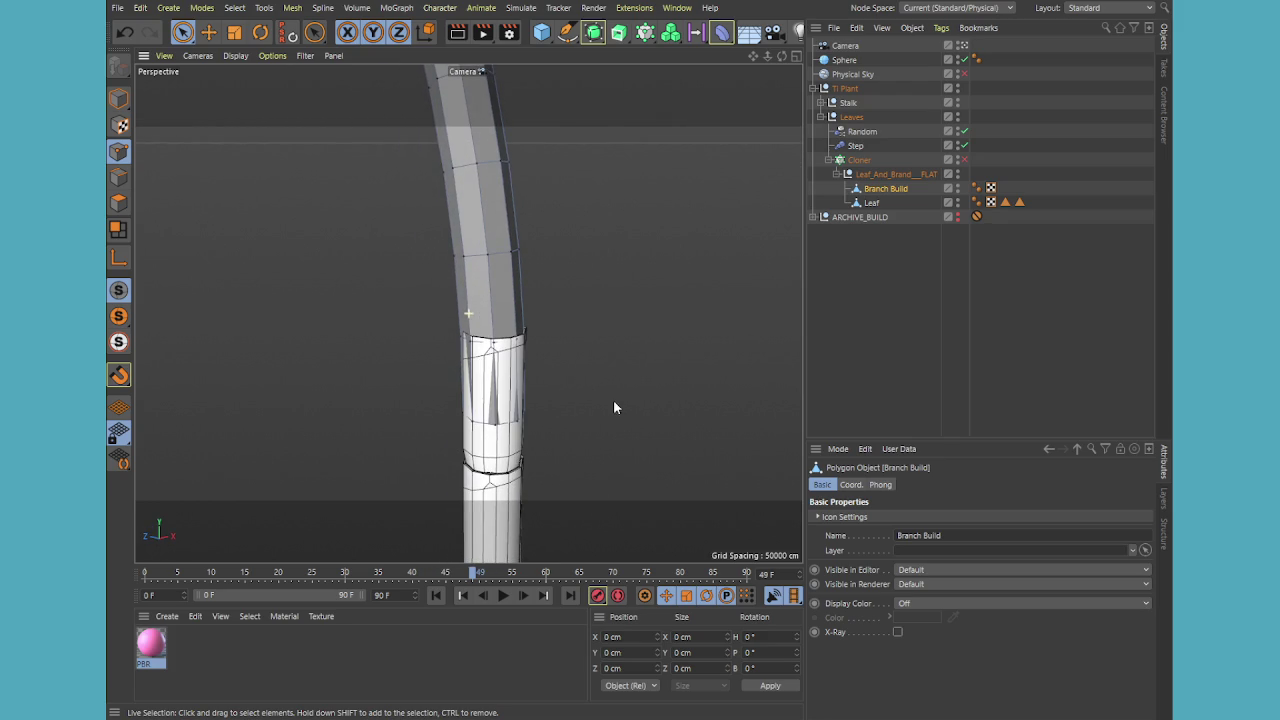
{"action": "left_click", "coordinate": [847, 103]}
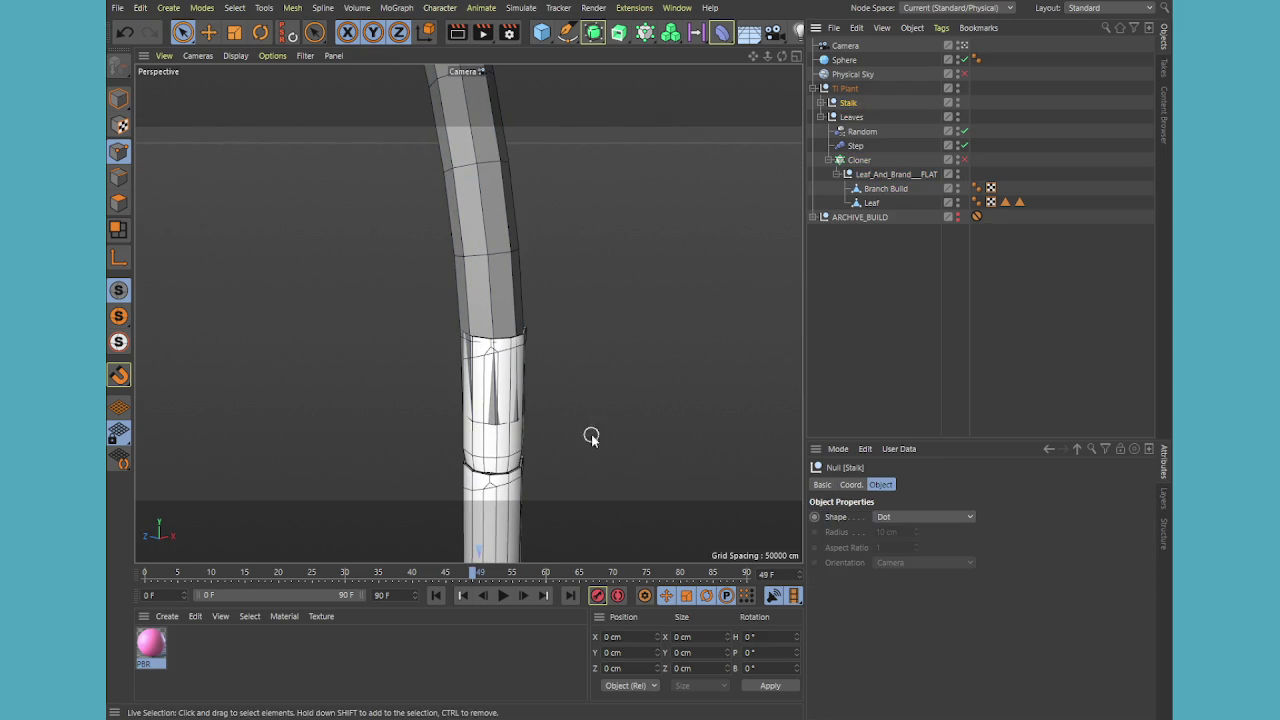
- Select the Nck of Tree cloner and drop its count from 15 to 14 to compare
{"action": "left_click", "coordinate": [820, 103]}
{"action": "left_click", "coordinate": [866, 131]}
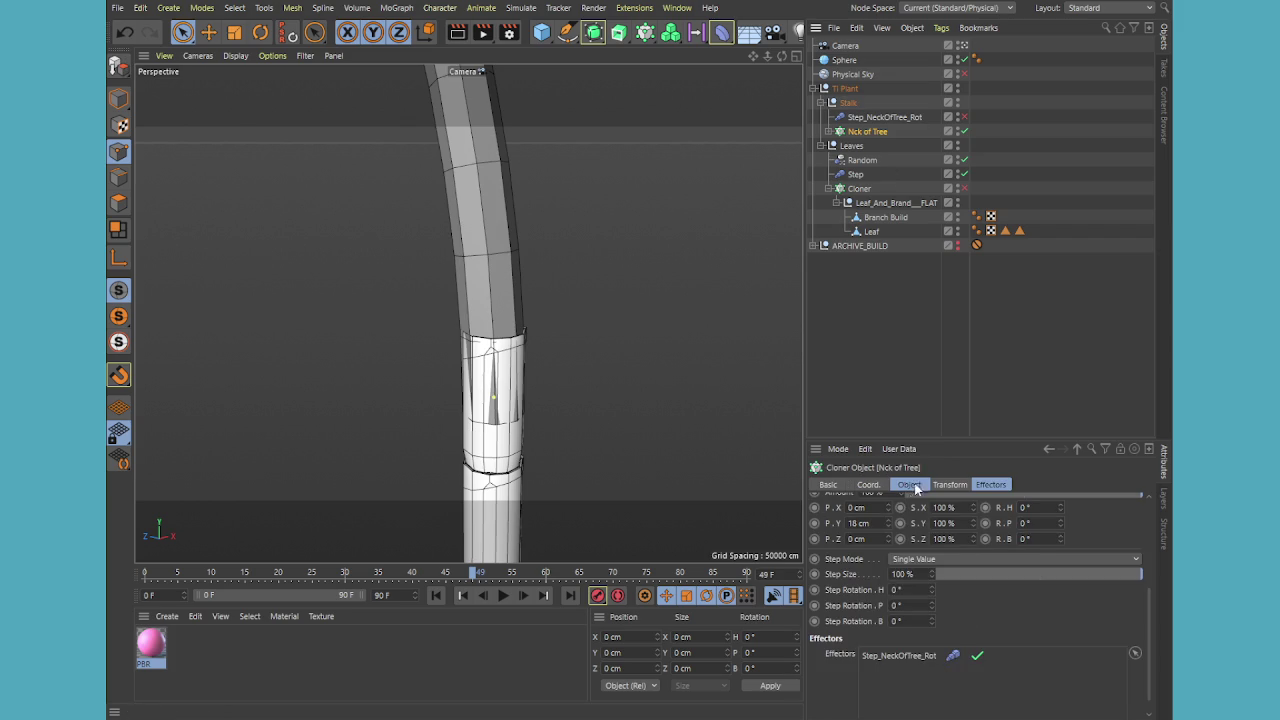
{"action": "left_click", "coordinate": [885, 486]}
{"action": "left_click", "coordinate": [950, 486]}
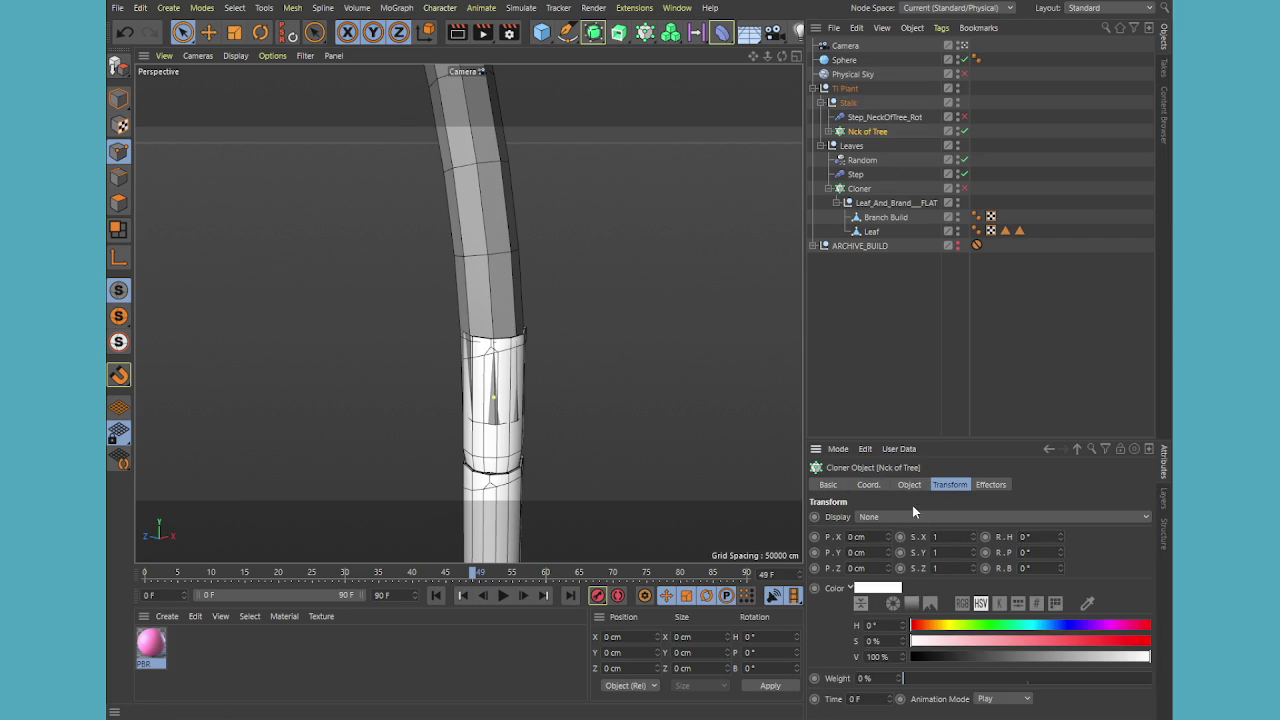
{"action": "left_click_drag", "start_coordinate": [937, 435], "coordinate": [930, 336]}
{"action": "left_click", "coordinate": [912, 385]}
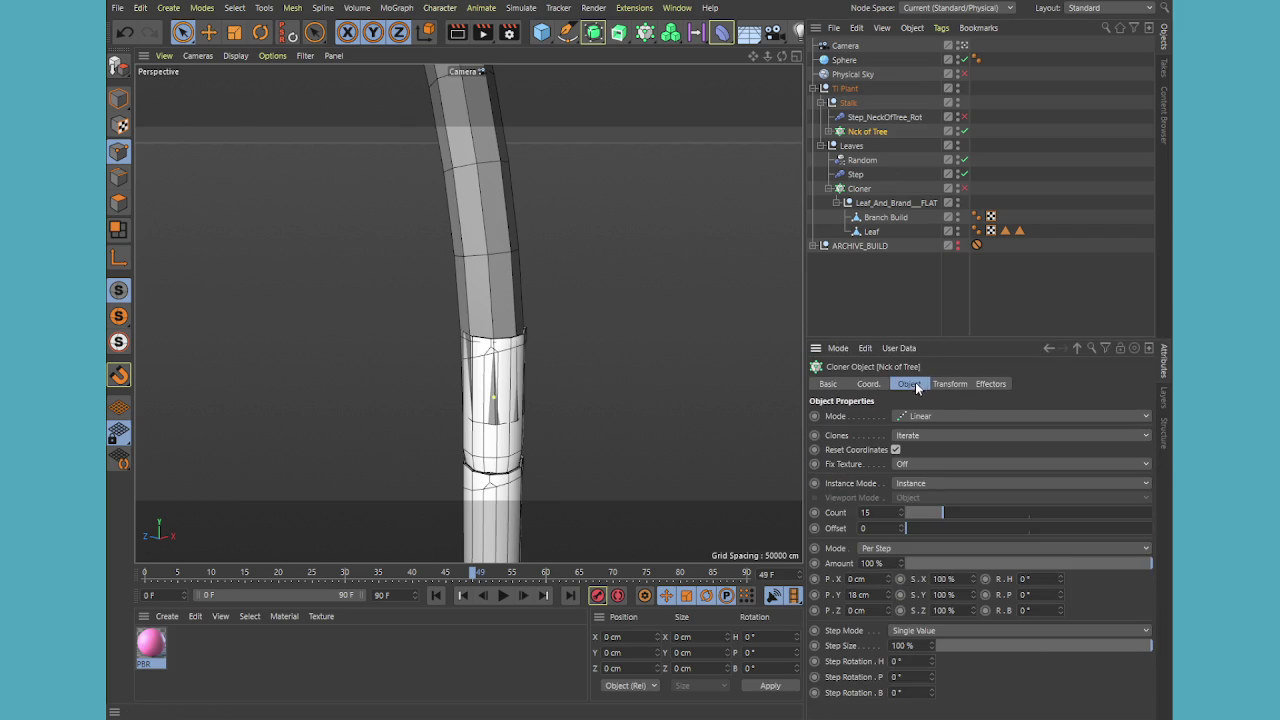
{"action": "left_click", "coordinate": [900, 516]}
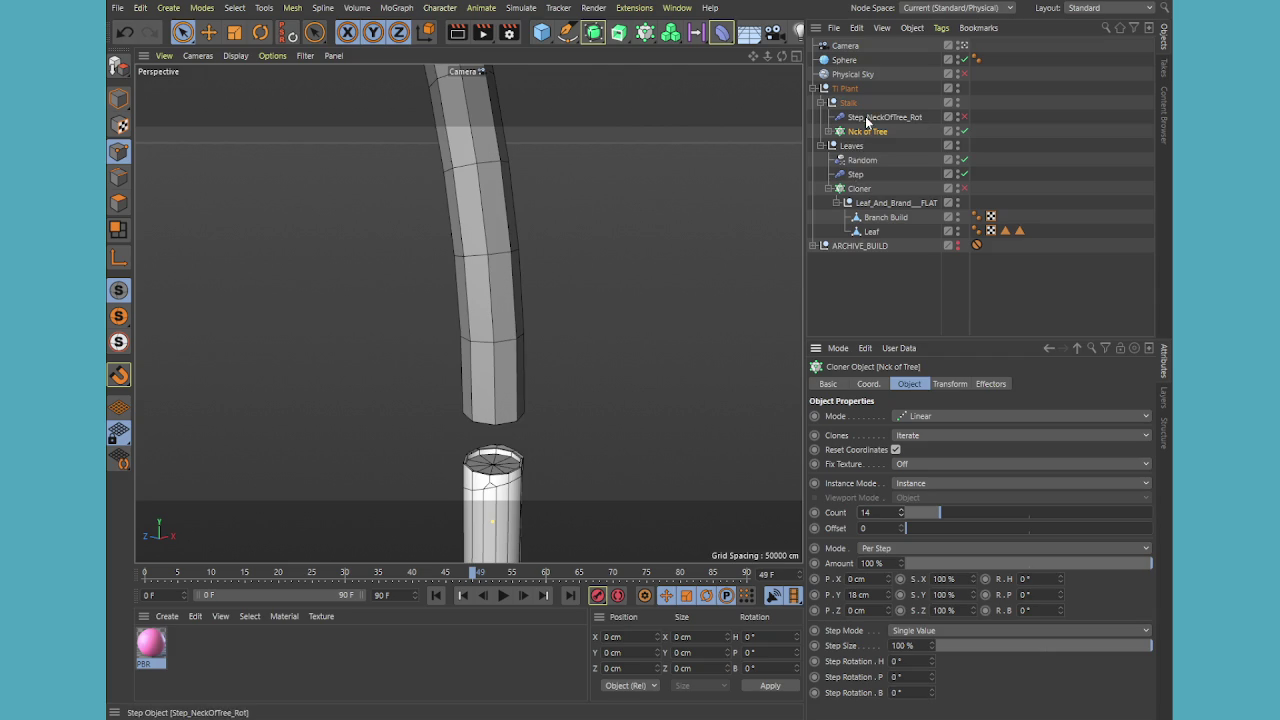
{"action": "left_click", "coordinate": [821, 103]}
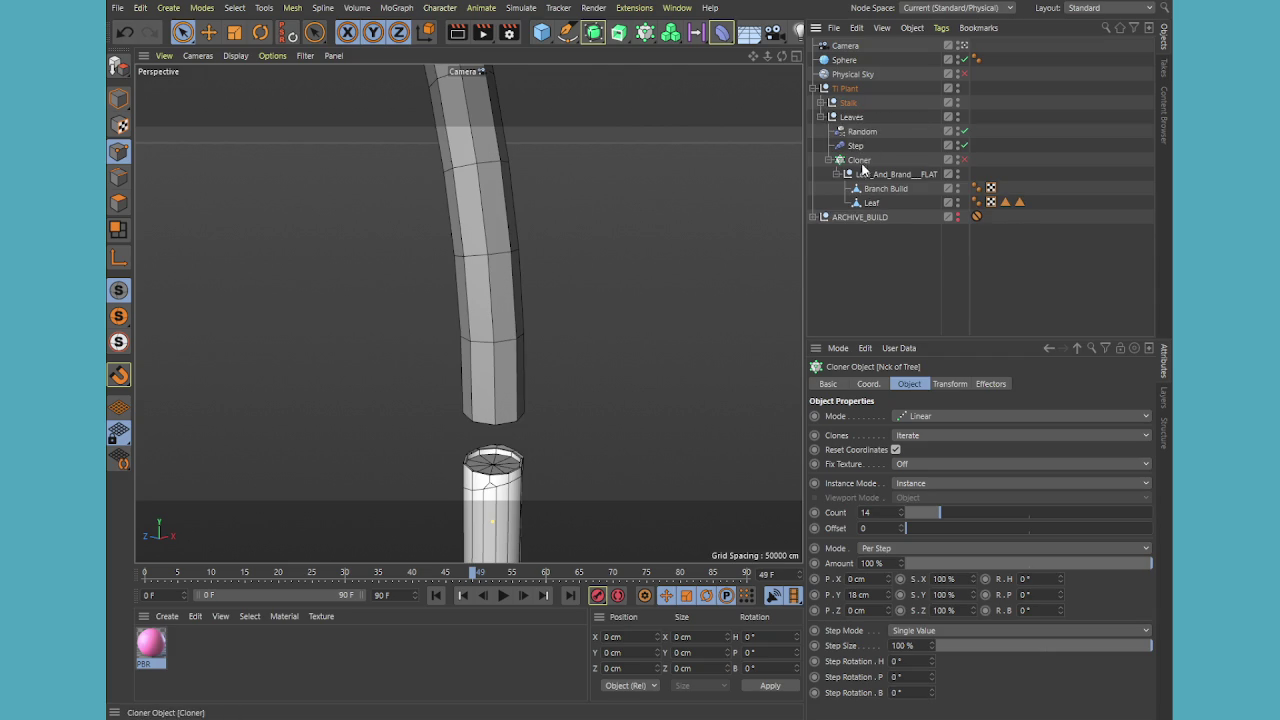
{"action": "left_click", "coordinate": [880, 192]}
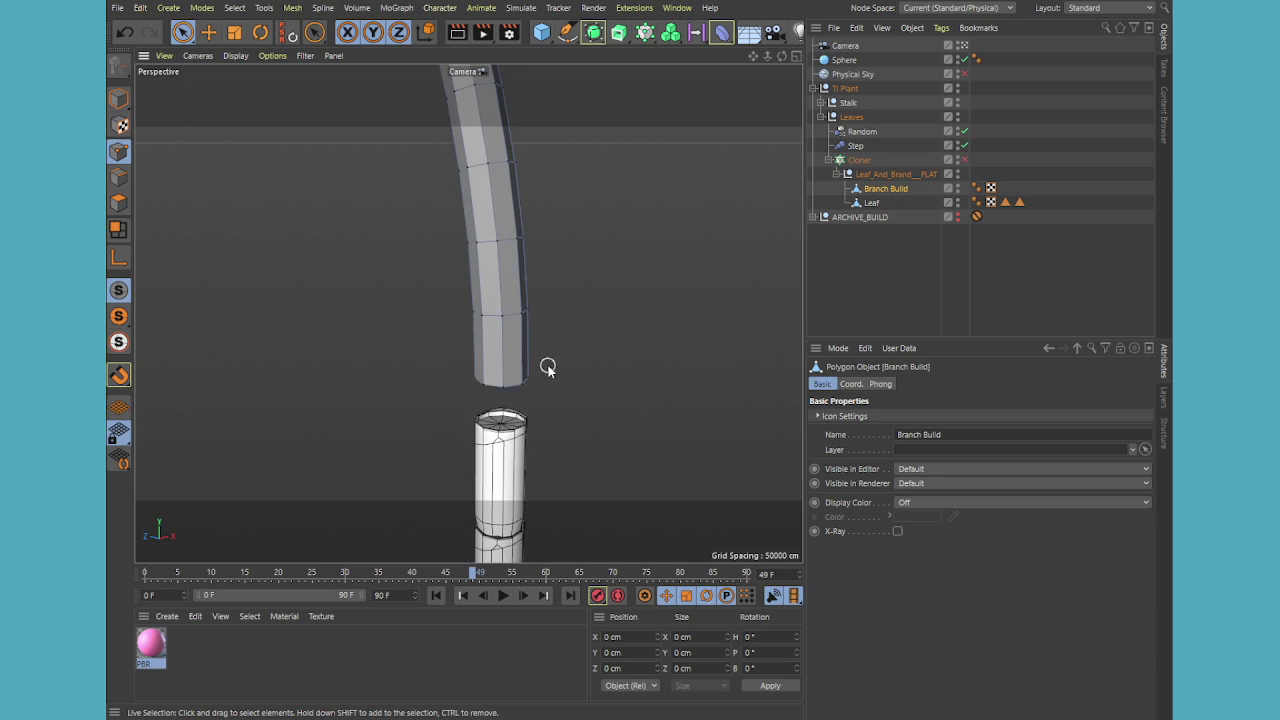
- Restore the Nck of Tree count to 15 and lower its Y position to -196.444 cm
{"action": "left_click", "coordinate": [820, 103]}
{"action": "left_click", "coordinate": [866, 131]}
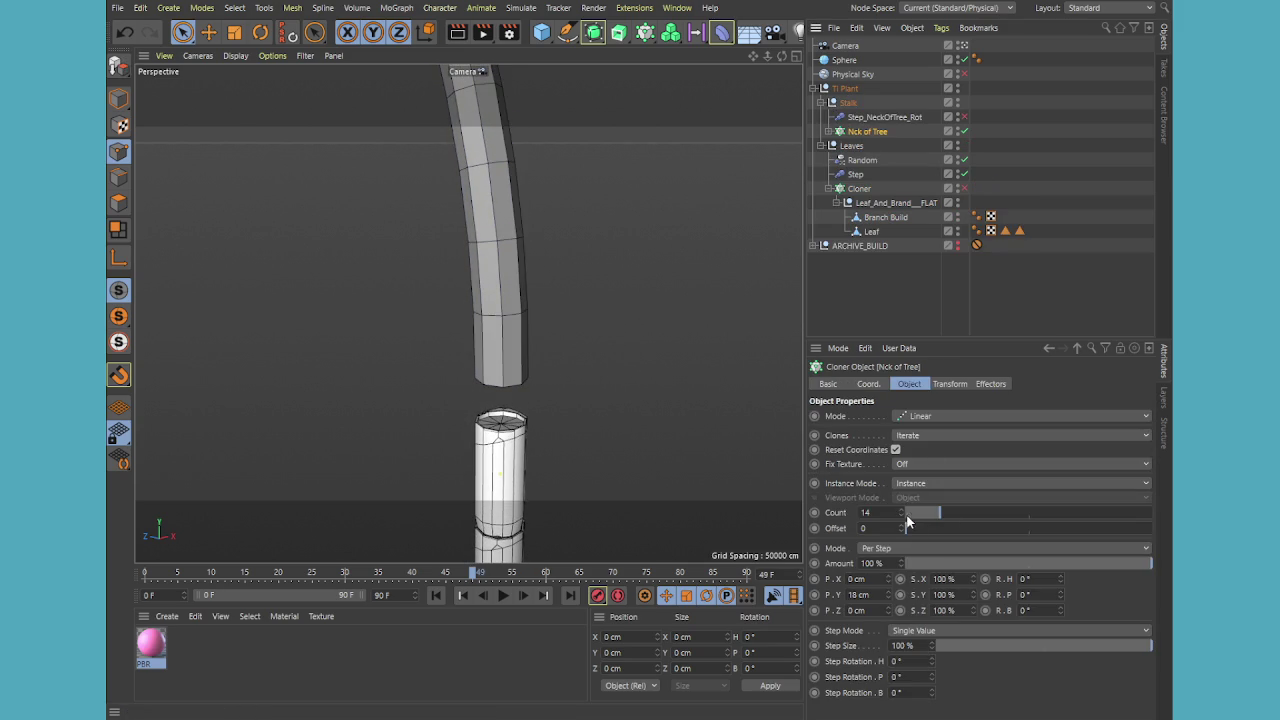
{"action": "left_click", "coordinate": [900, 509]}
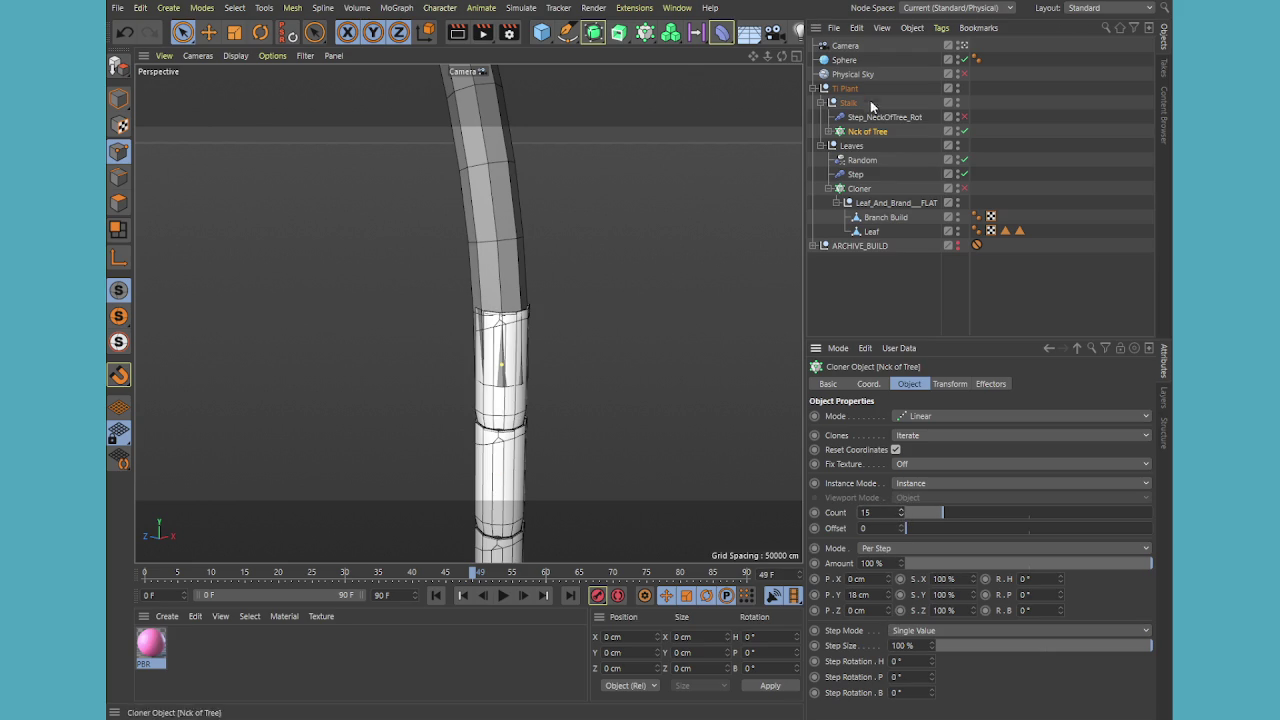
{"action": "left_click", "coordinate": [868, 384]}
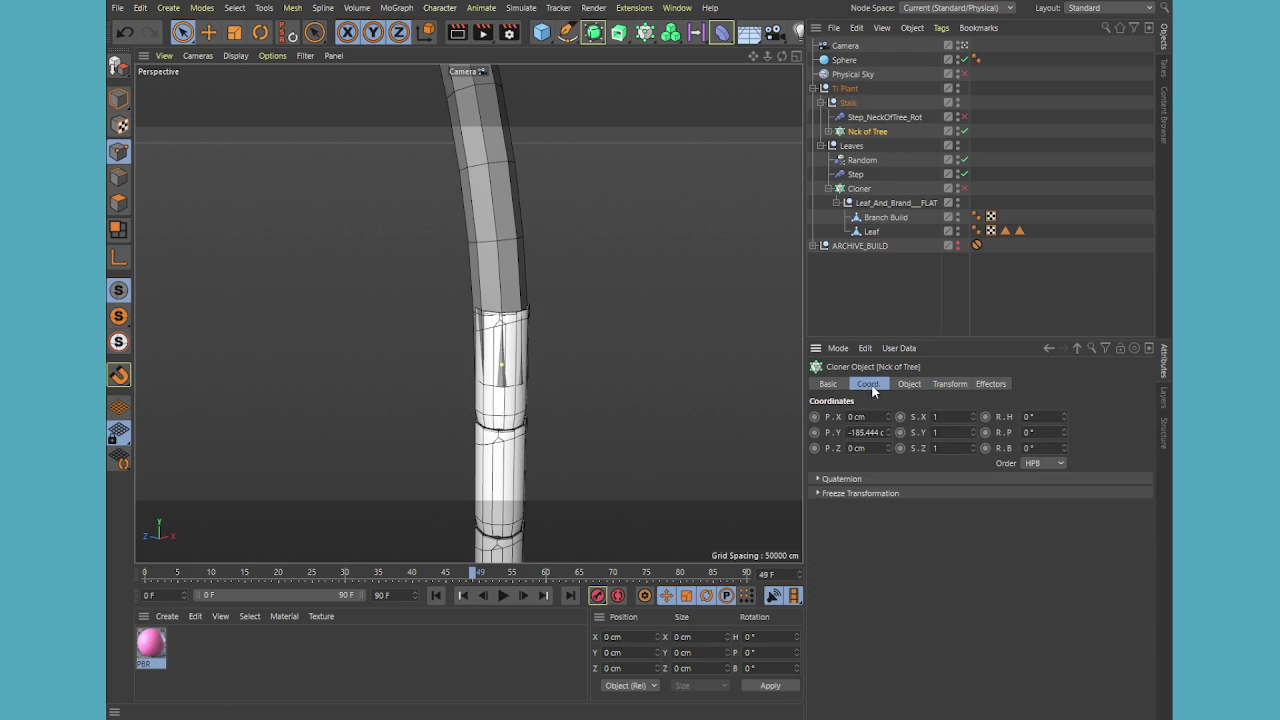
{"action": "left_click_drag", "start_coordinate": [889, 433], "coordinate": [889, 433]}
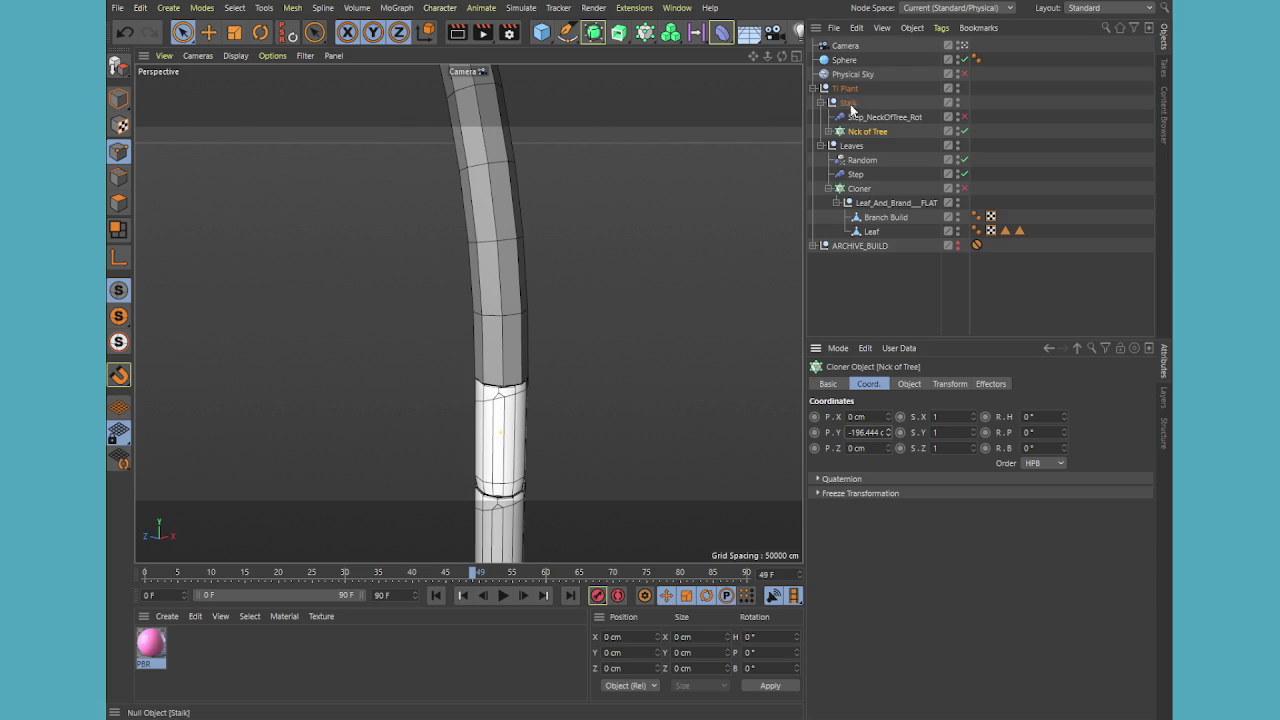
{"action": "left_click", "coordinate": [820, 103]}
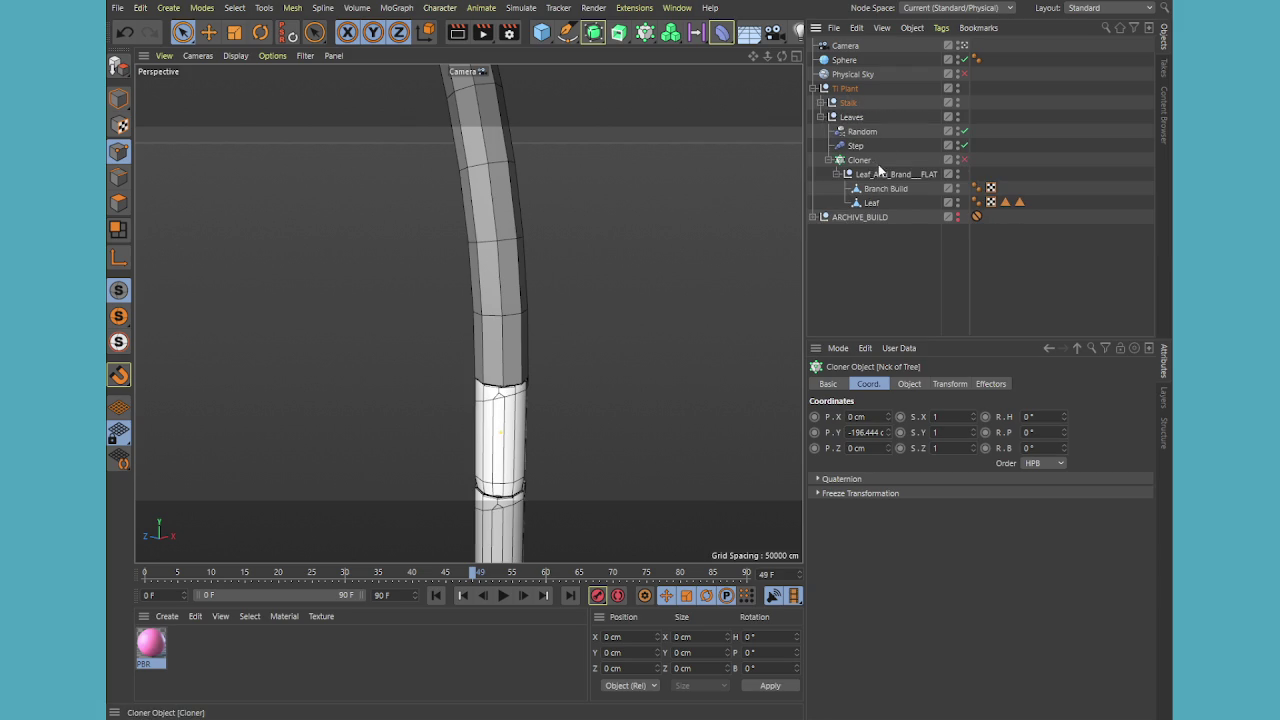
{"action": "left_click", "coordinate": [864, 160]}
- Select the Branch Build stem's base ring of points in Top view and move them along Y
{"action": "left_click", "coordinate": [874, 203]}
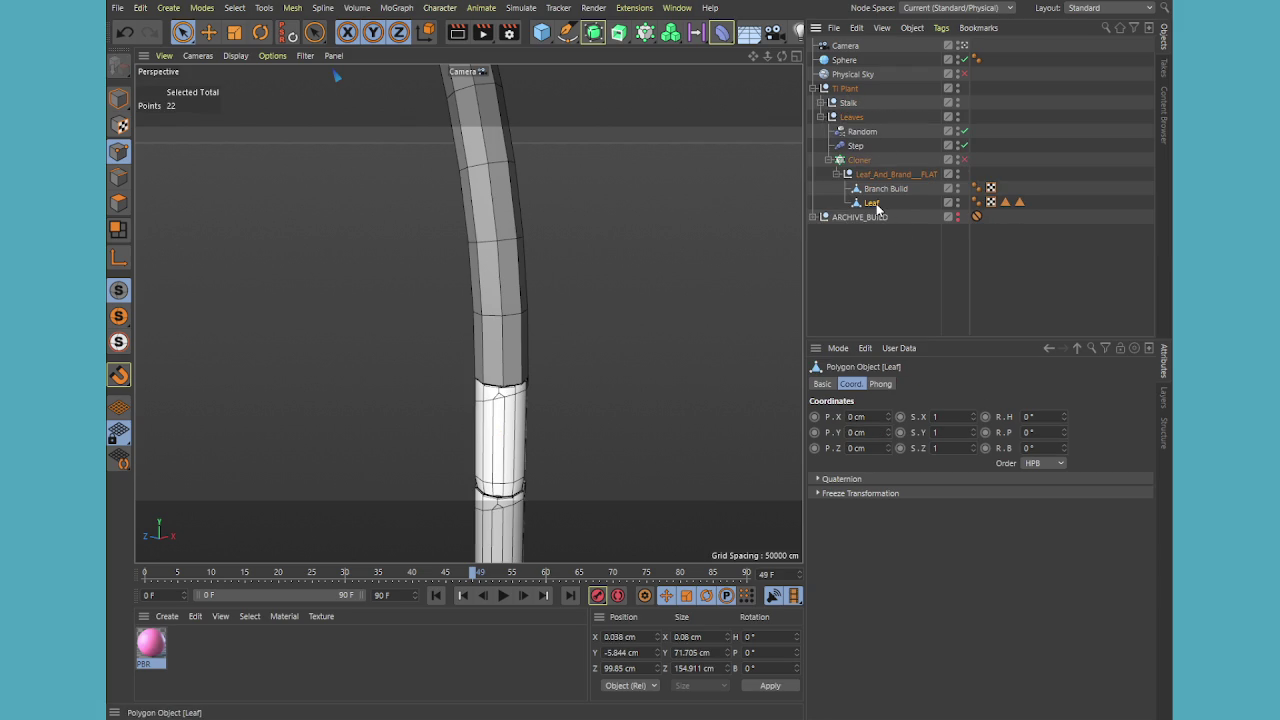
{"action": "left_click", "coordinate": [882, 189]}
{"action": "left_click_drag", "start_coordinate": [240, 229], "coordinate": [420, 478], "text": "alt"}
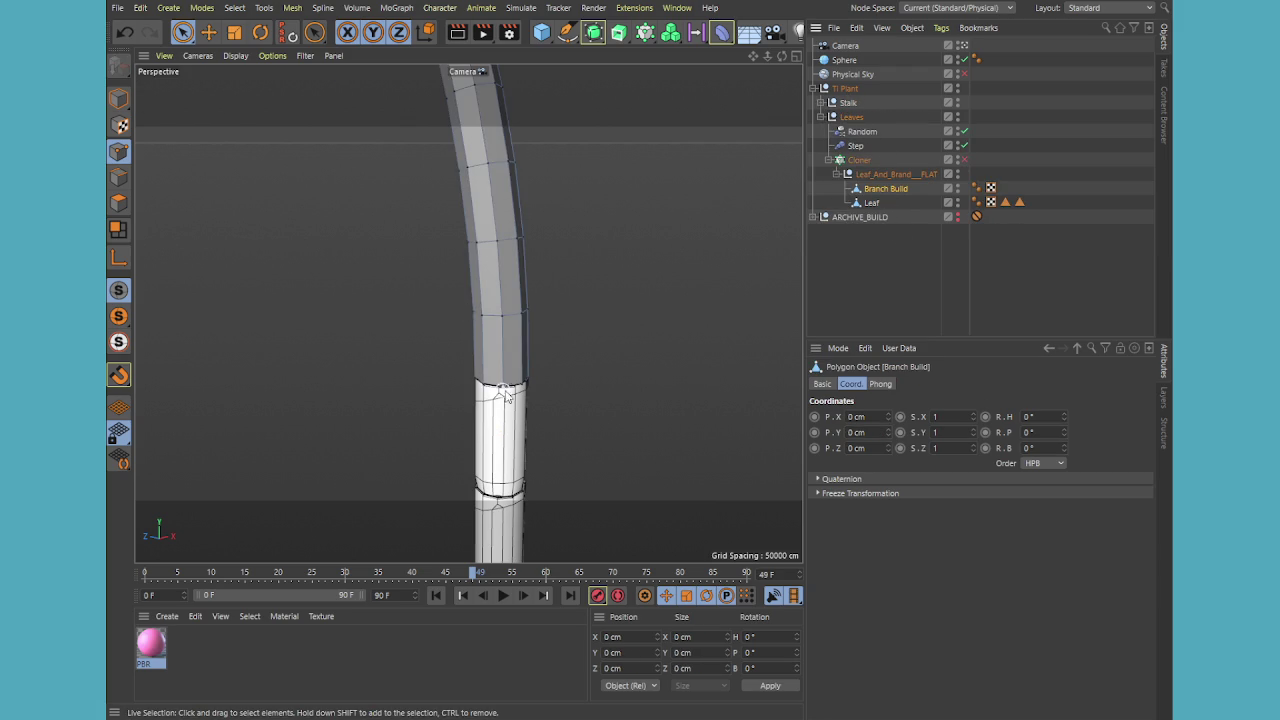
{"action": "middle_click", "coordinate": [525, 395]}
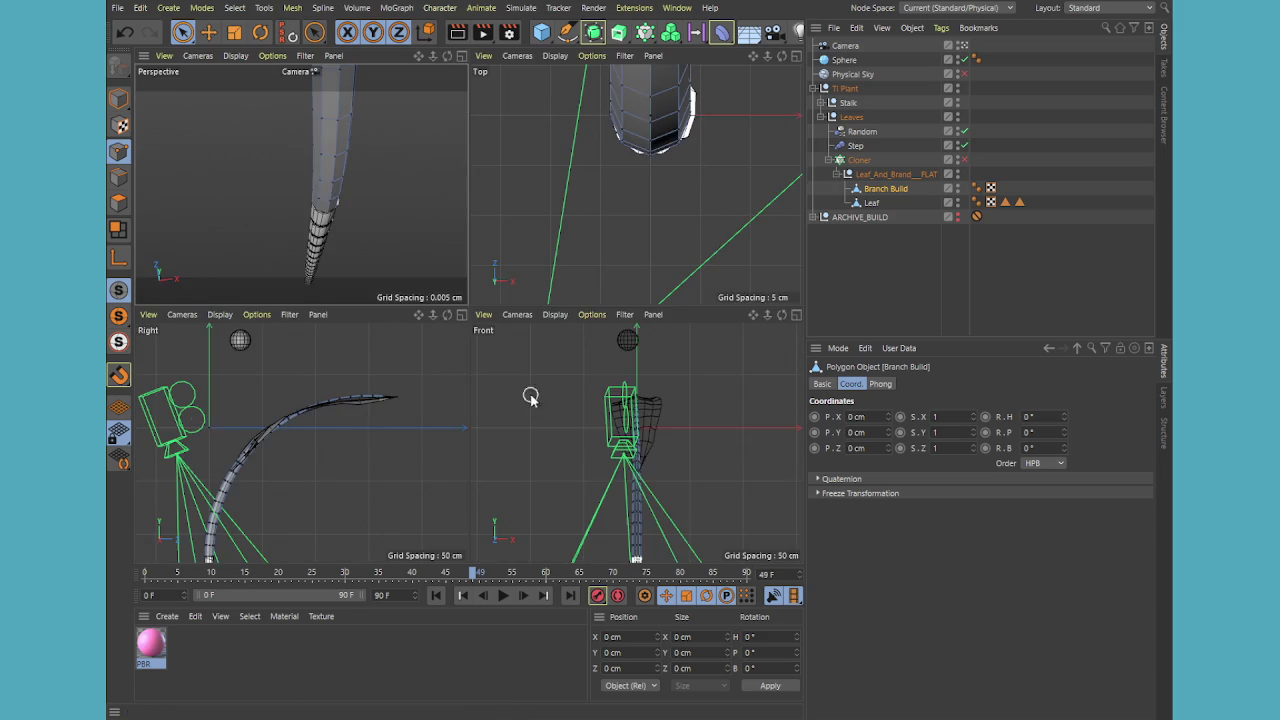
{"action": "middle_click", "coordinate": [651, 196]}
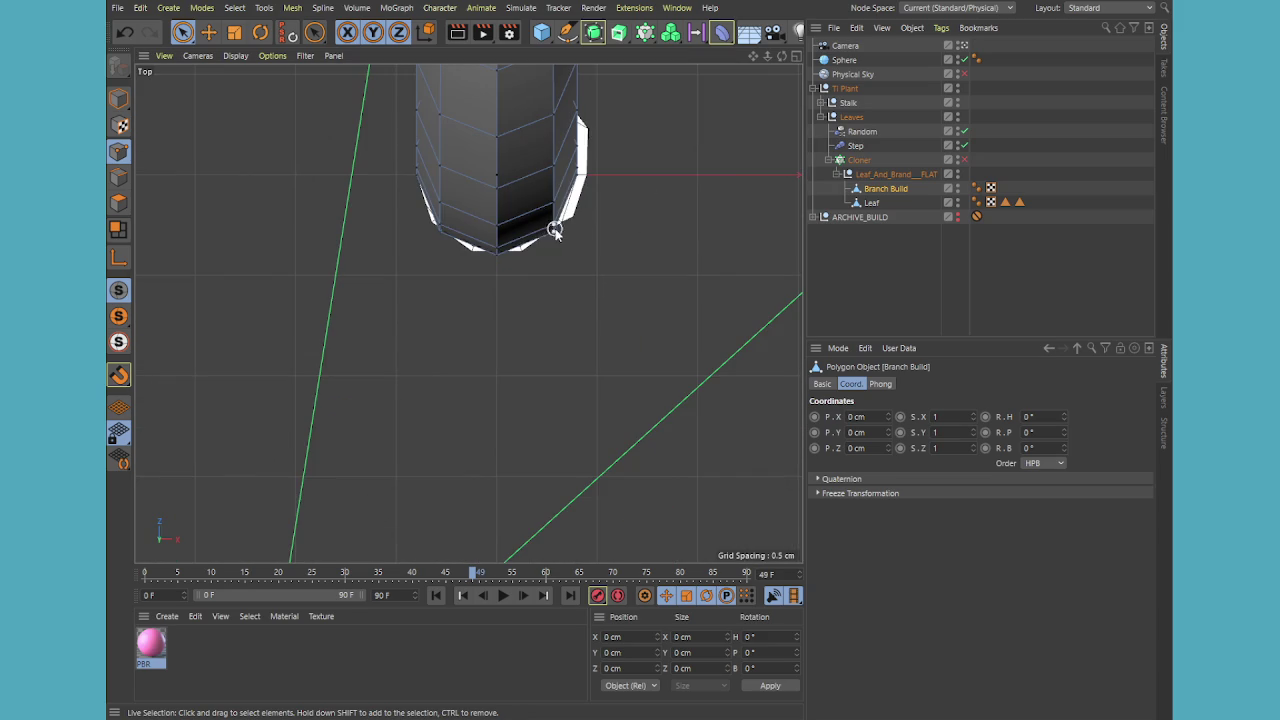
{"action": "left_click", "coordinate": [499, 270]}
{"action": "middle_click", "coordinate": [480, 258]}
{"action": "middle_click", "coordinate": [455, 265]}
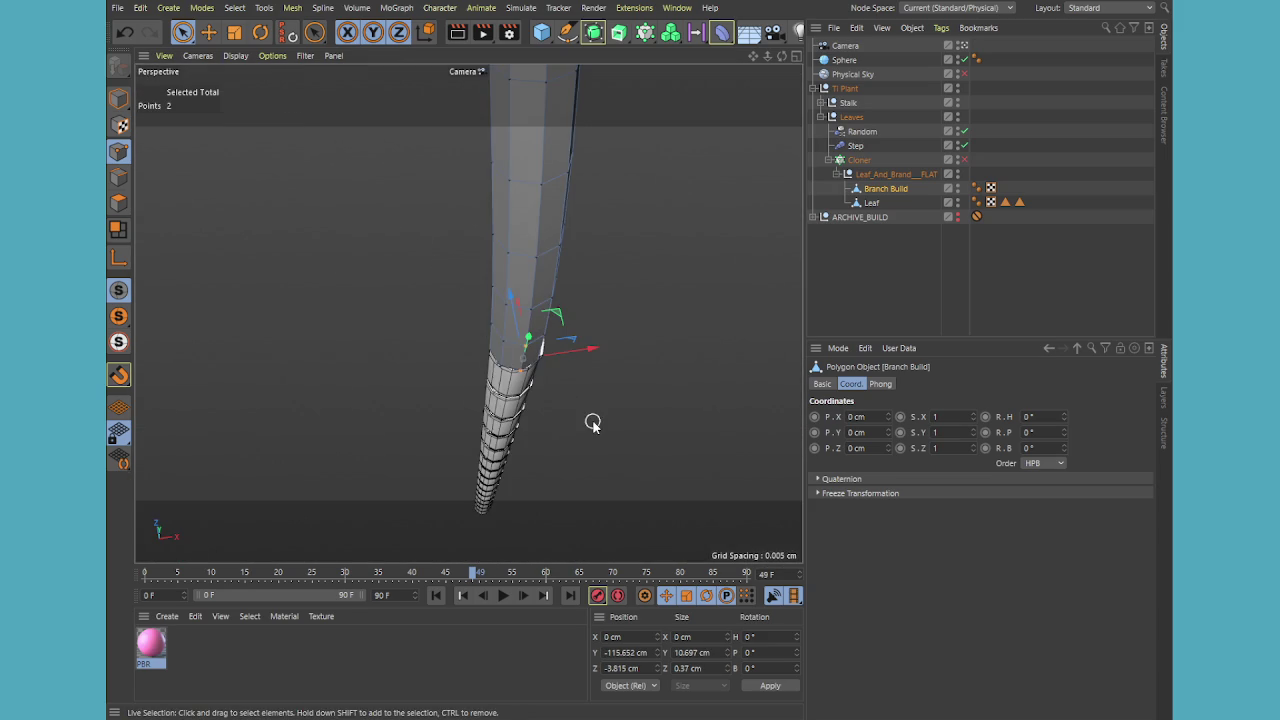
{"action": "mouse_move", "coordinate": [592, 424]}
{"action": "left_mouse_down", "text": "alt"}
{"action": "mouse_move", "coordinate": [558, 324]}
{"action": "mouse_move", "coordinate": [590, 305]}
{"action": "mouse_move", "coordinate": [574, 406]}
{"action": "mouse_move", "coordinate": [566, 390]}
{"action": "left_mouse_up", "text": "alt"}
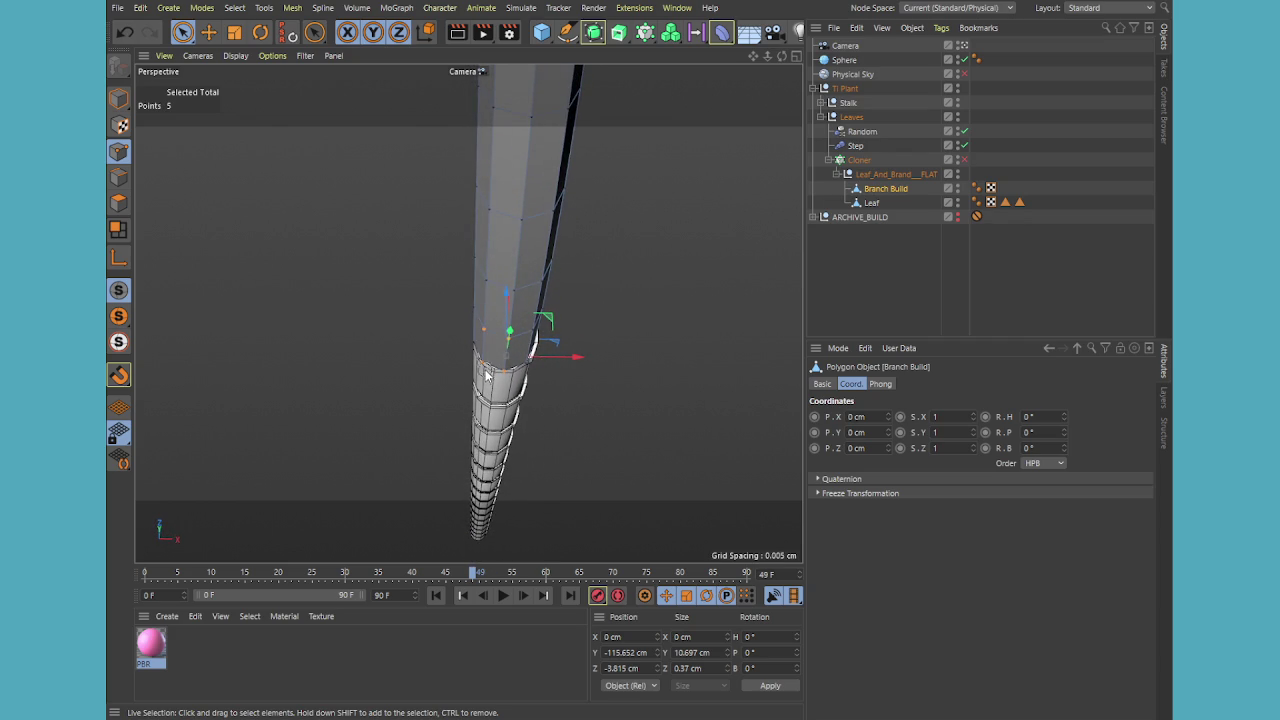
{"action": "middle_click", "coordinate": [538, 312]}
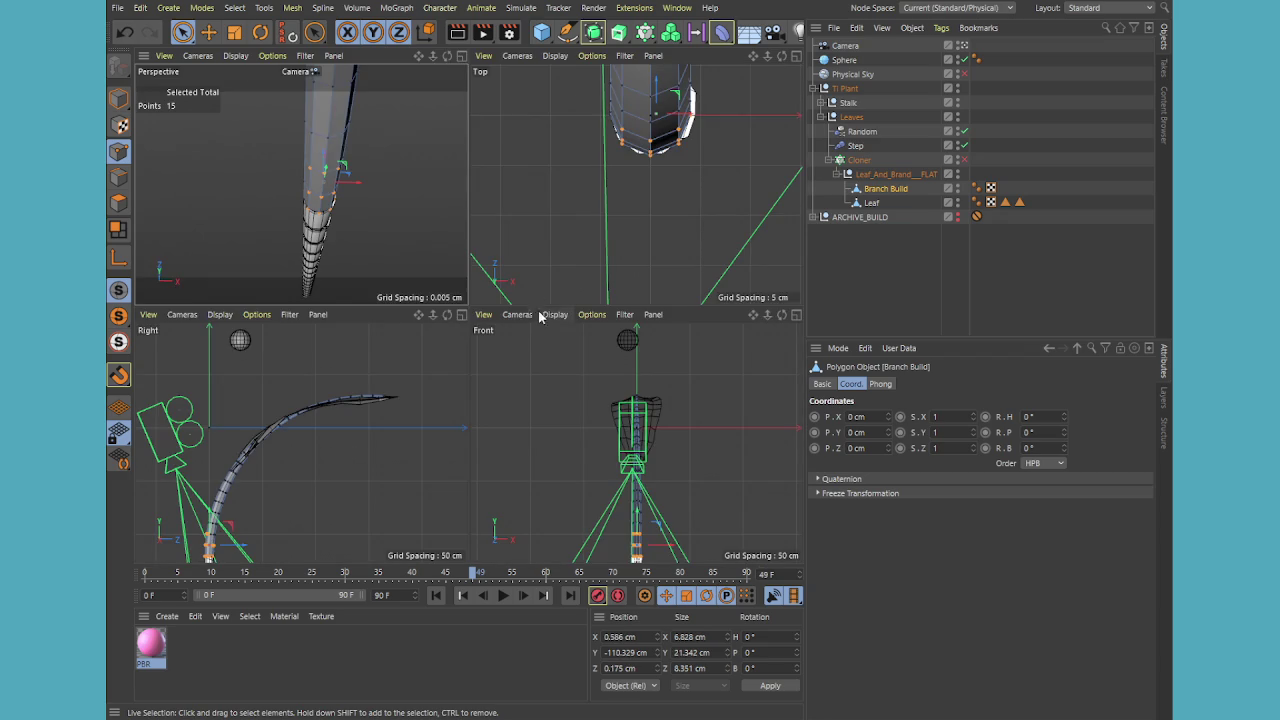
{"action": "middle_click", "coordinate": [634, 165]}
{"action": "middle_click_drag", "start_coordinate": [569, 274], "coordinate": [581, 382], "text": "alt"}
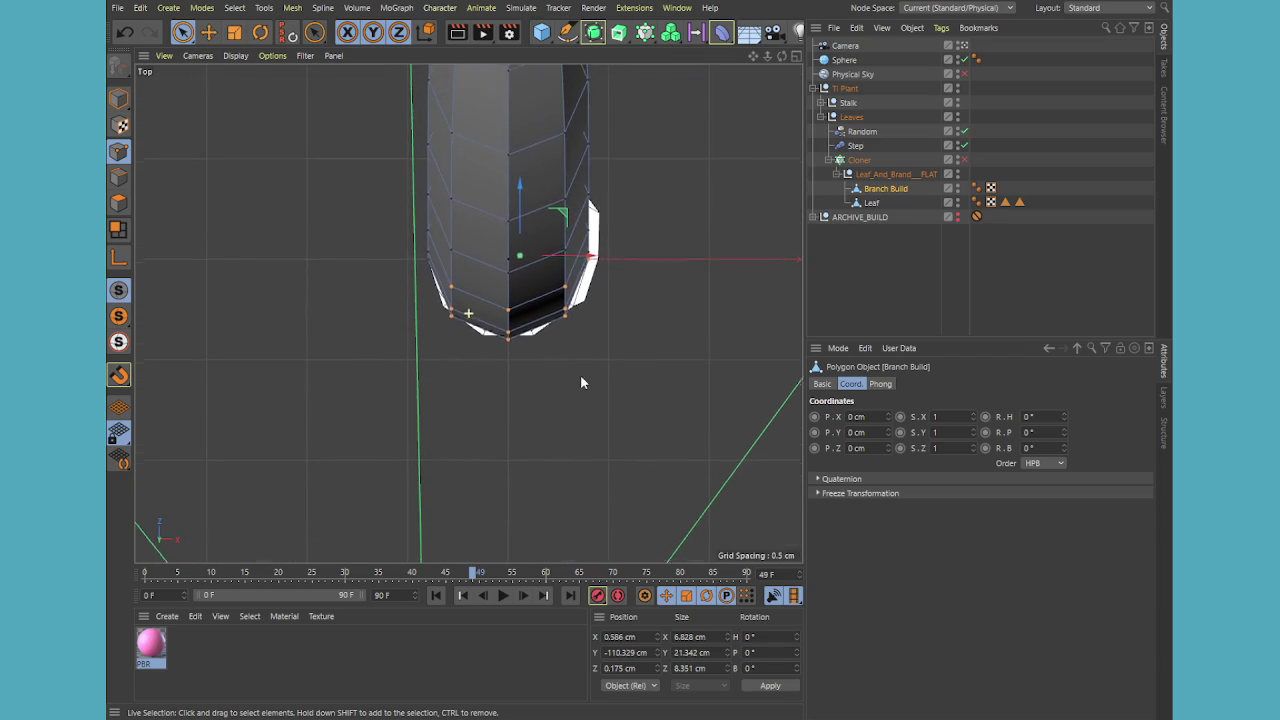
{"action": "mouse_move", "coordinate": [520, 189]}
{"action": "left_mouse_down"}
{"action": "mouse_move", "coordinate": [520, 146]}
{"action": "mouse_move", "coordinate": [502, 166]}
{"action": "left_mouse_up"}
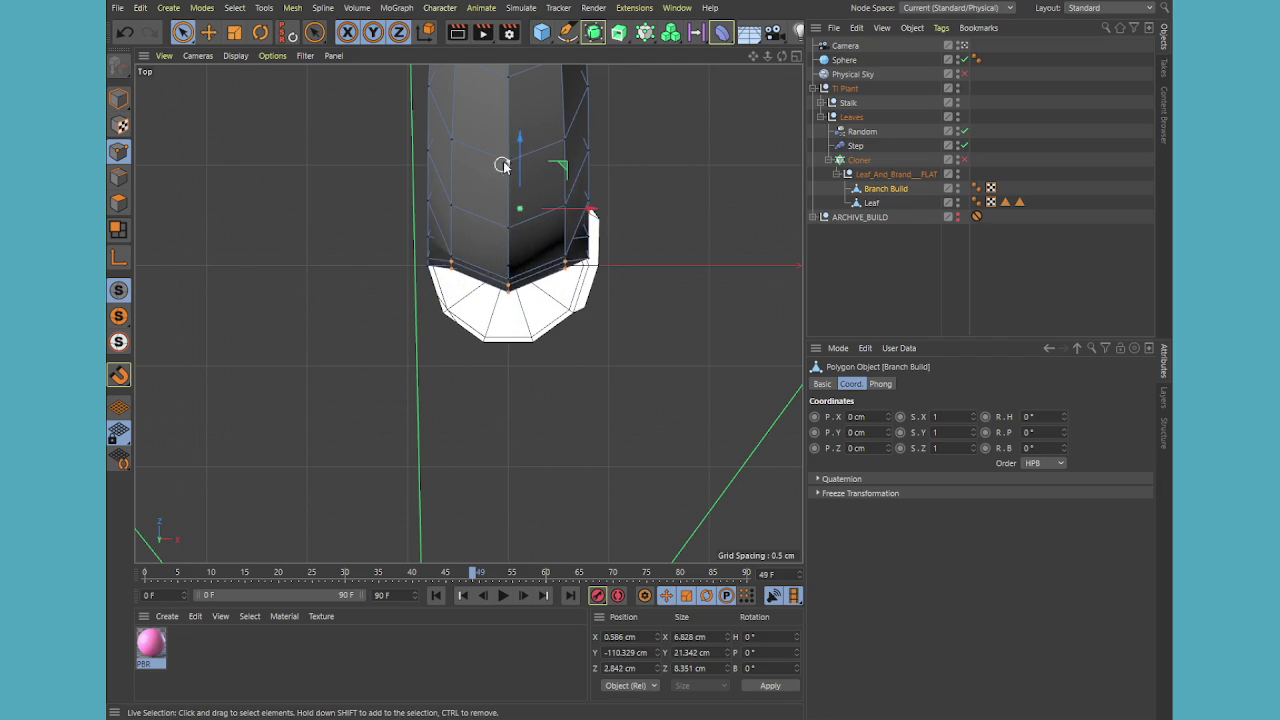
- Select the lower joint points and push them forward about 3.9 cm
{"action": "middle_click", "coordinate": [491, 191]}
{"action": "middle_click", "coordinate": [340, 208]}
{"action": "mouse_move", "coordinate": [351, 214]}
{"action": "left_mouse_down", "text": "alt"}
{"action": "mouse_move", "coordinate": [460, 237]}
{"action": "mouse_move", "coordinate": [474, 148]}
{"action": "mouse_move", "coordinate": [463, 149]}
{"action": "mouse_move", "coordinate": [493, 176]}
{"action": "left_mouse_up", "text": "alt"}
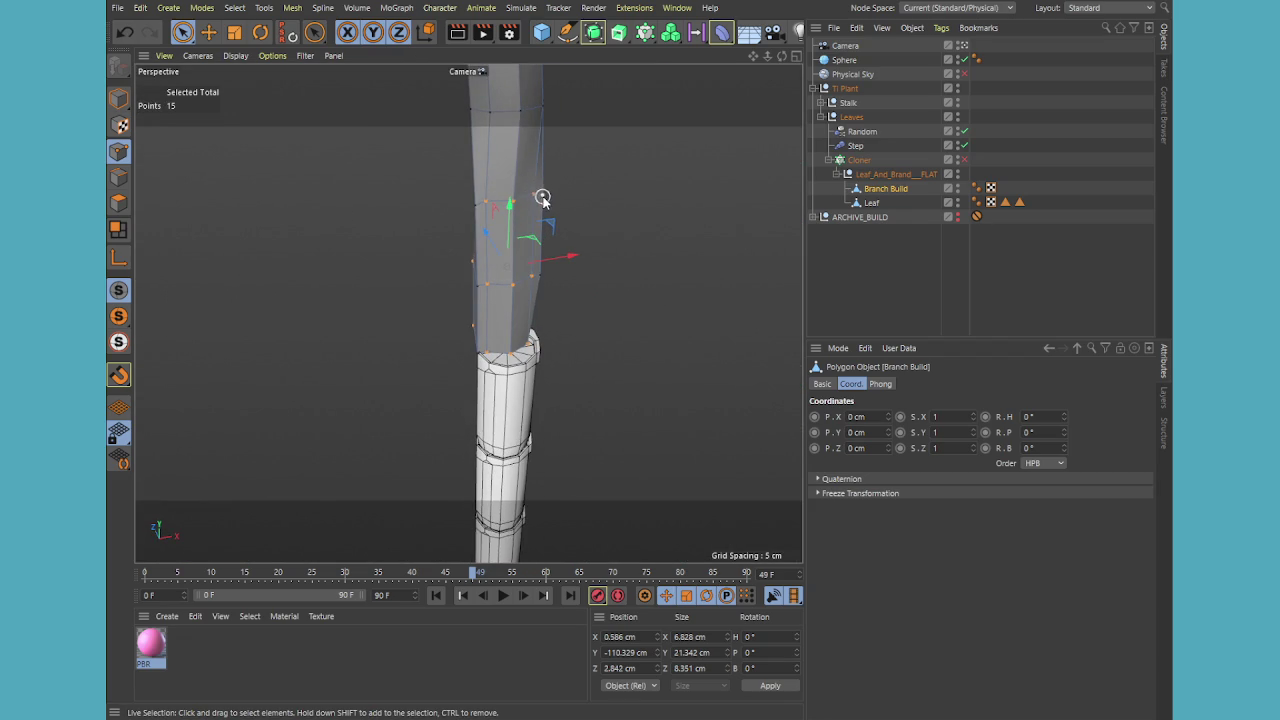
{"action": "scroll", "coordinate": [560, 205], "scroll_direction": "up", "scroll_amount": 2}
{"action": "scroll", "coordinate": [575, 212], "scroll_direction": "up", "scroll_amount": 1}
{"action": "left_click", "coordinate": [508, 207]}
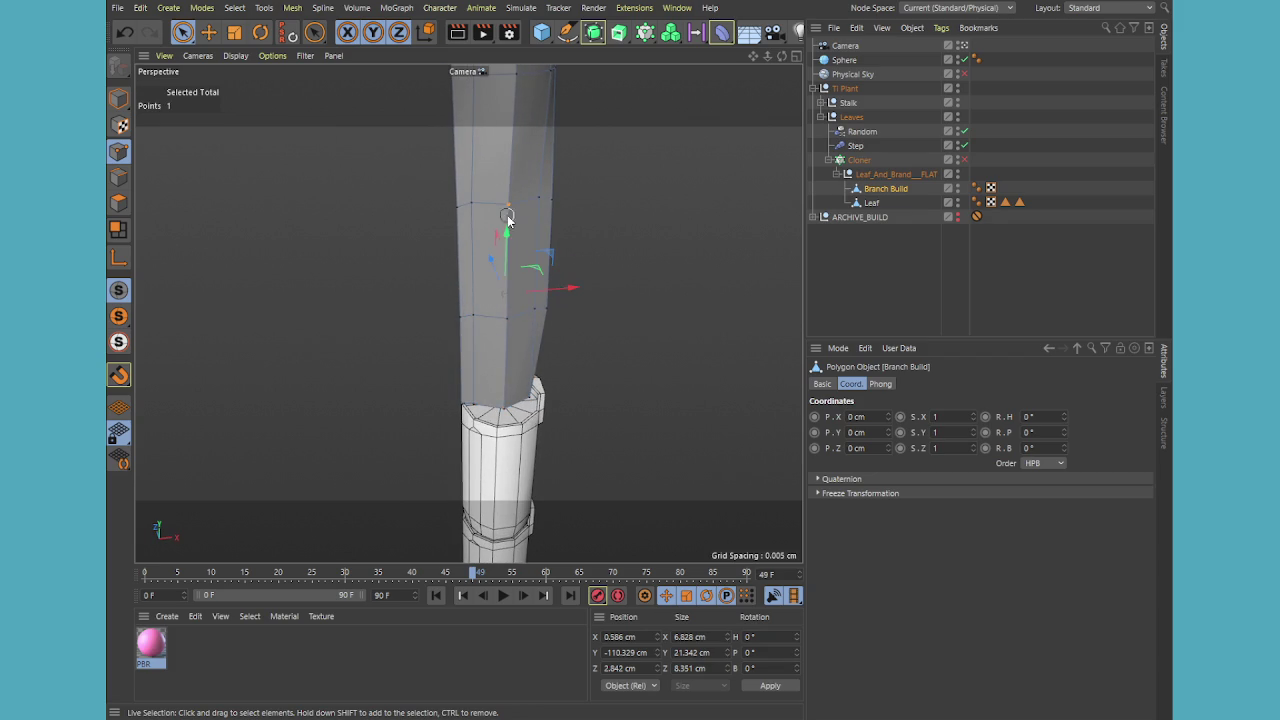
{"action": "left_click", "coordinate": [501, 391], "text": "shift"}
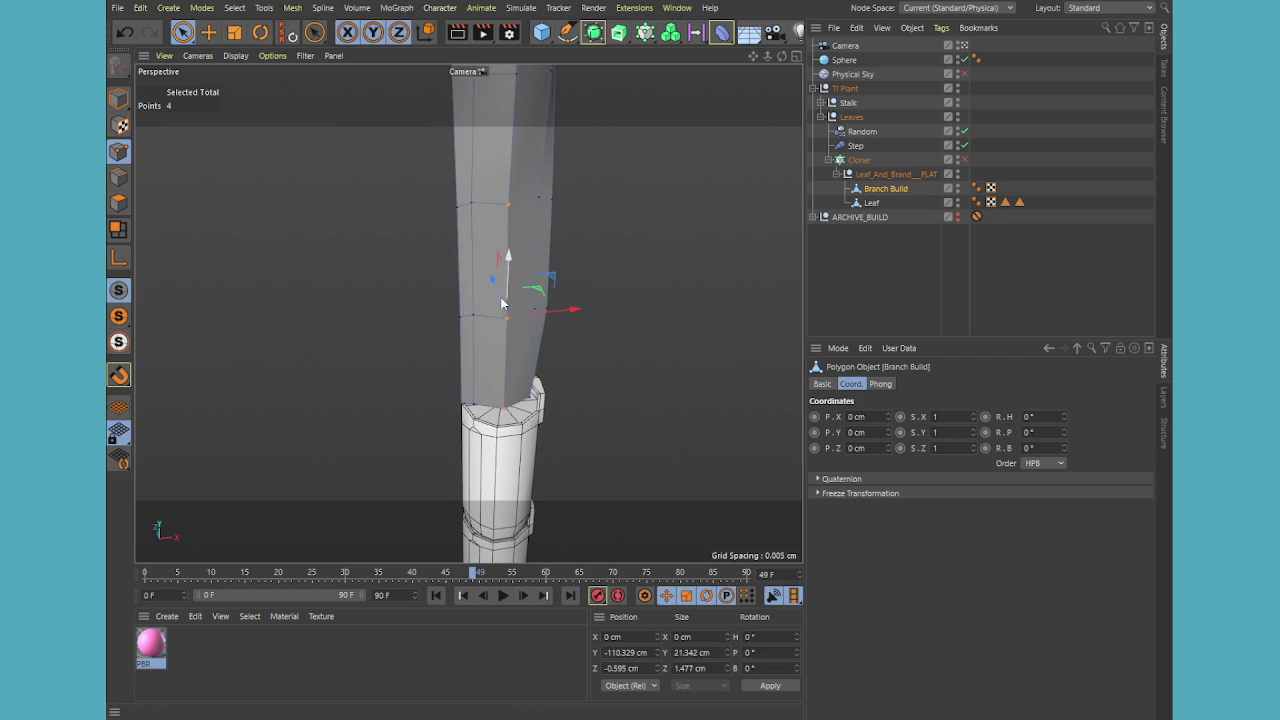
{"action": "left_click_drag", "start_coordinate": [501, 299], "coordinate": [498, 273]}
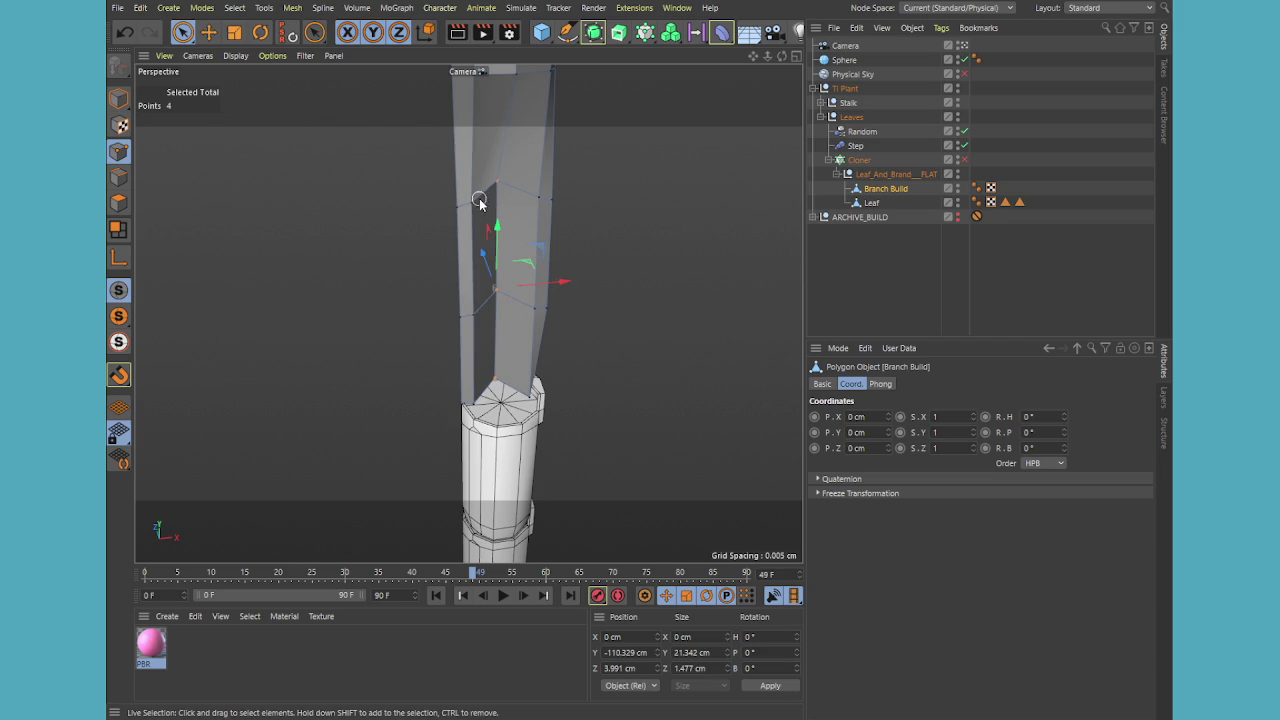
- Select two more joint points and move them about 0.96 cm along Z
{"action": "left_click", "coordinate": [630, 237]}
{"action": "left_click", "coordinate": [477, 201]}
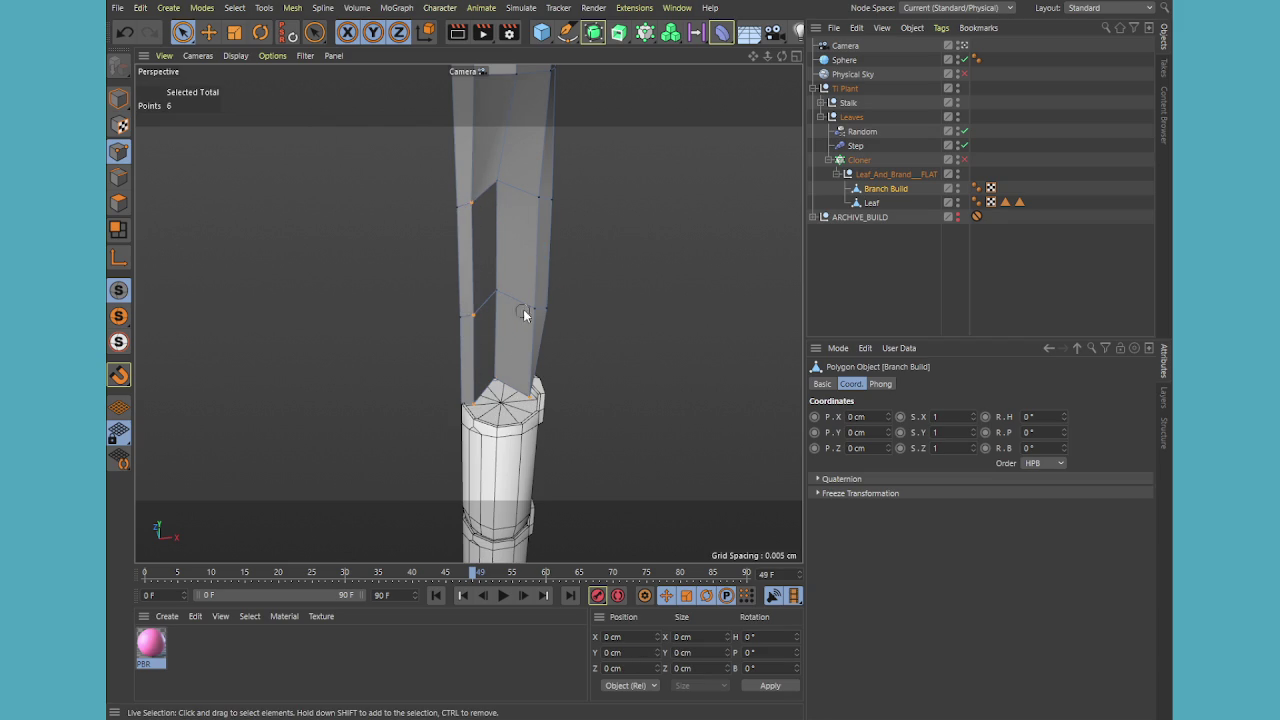
{"action": "left_click", "coordinate": [531, 210], "text": "shift"}
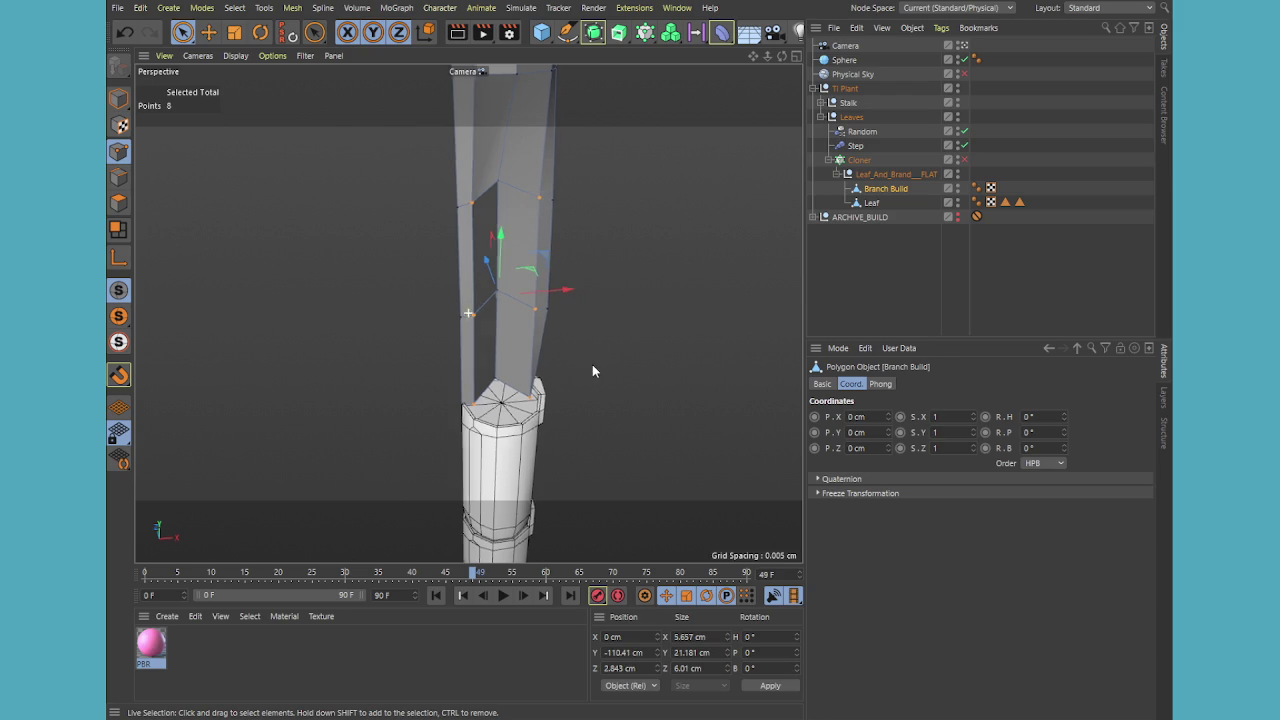
{"action": "mouse_move", "coordinate": [592, 364]}
{"action": "left_mouse_down", "text": "alt"}
{"action": "mouse_move", "coordinate": [544, 362]}
{"action": "mouse_move", "coordinate": [569, 409]}
{"action": "mouse_move", "coordinate": [514, 311]}
{"action": "left_mouse_up", "text": "alt"}
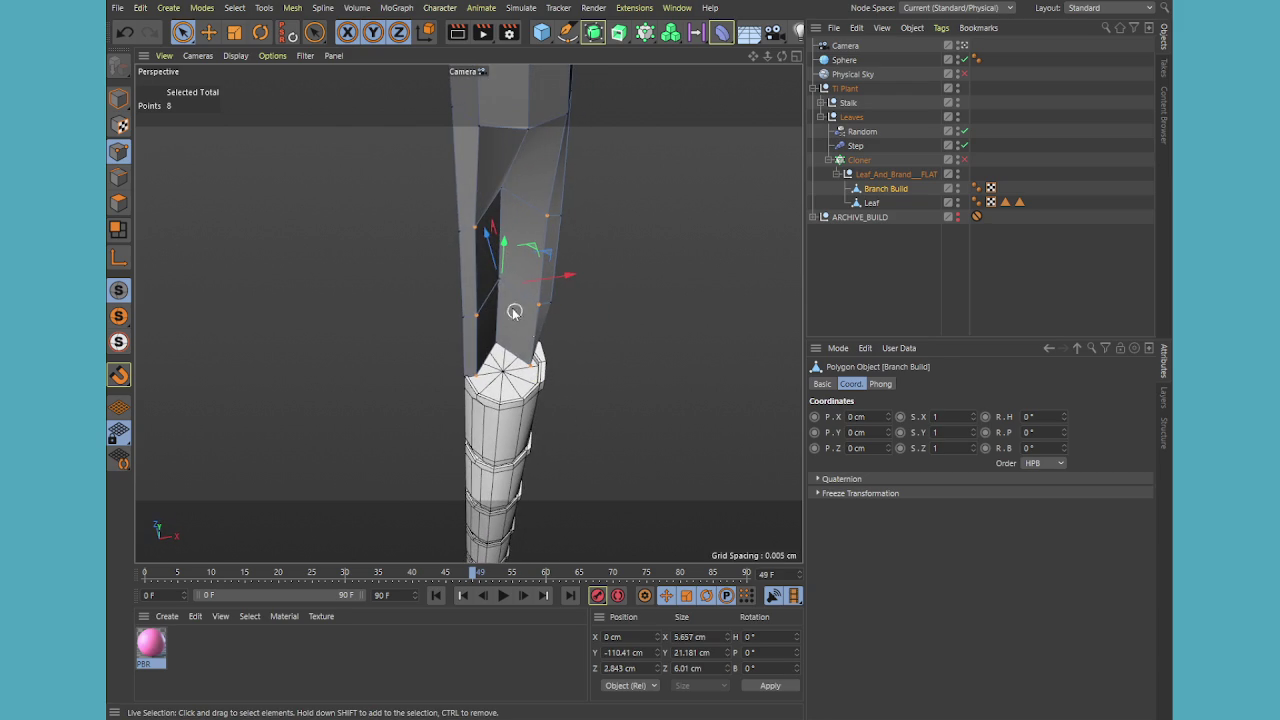
{"action": "mouse_move", "coordinate": [484, 236]}
{"action": "left_mouse_down"}
{"action": "mouse_move", "coordinate": [489, 207]}
{"action": "mouse_move", "coordinate": [514, 334]}
{"action": "mouse_move", "coordinate": [471, 300]}
{"action": "mouse_move", "coordinate": [460, 263]}
{"action": "mouse_move", "coordinate": [519, 348]}
{"action": "mouse_move", "coordinate": [506, 429]}
{"action": "mouse_move", "coordinate": [497, 400]}
{"action": "mouse_move", "coordinate": [380, 386]}
{"action": "mouse_move", "coordinate": [401, 403]}
{"action": "left_mouse_up"}
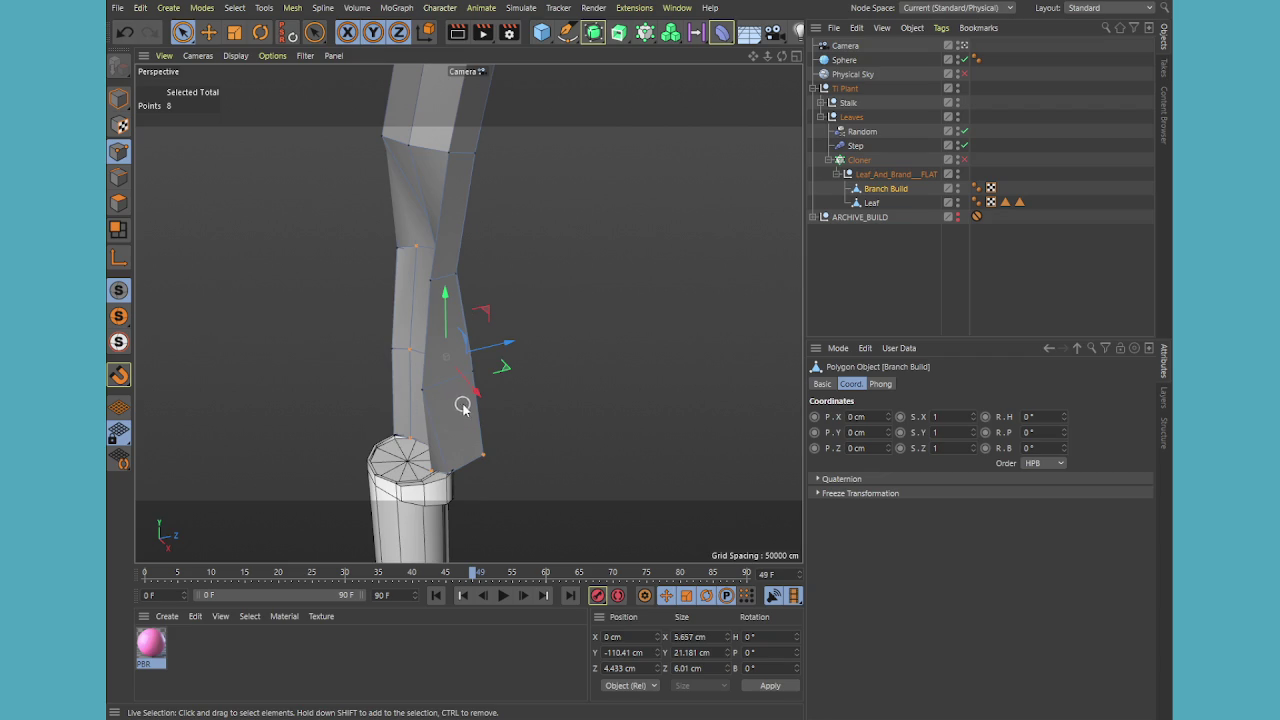
{"action": "left_click", "coordinate": [503, 392]}
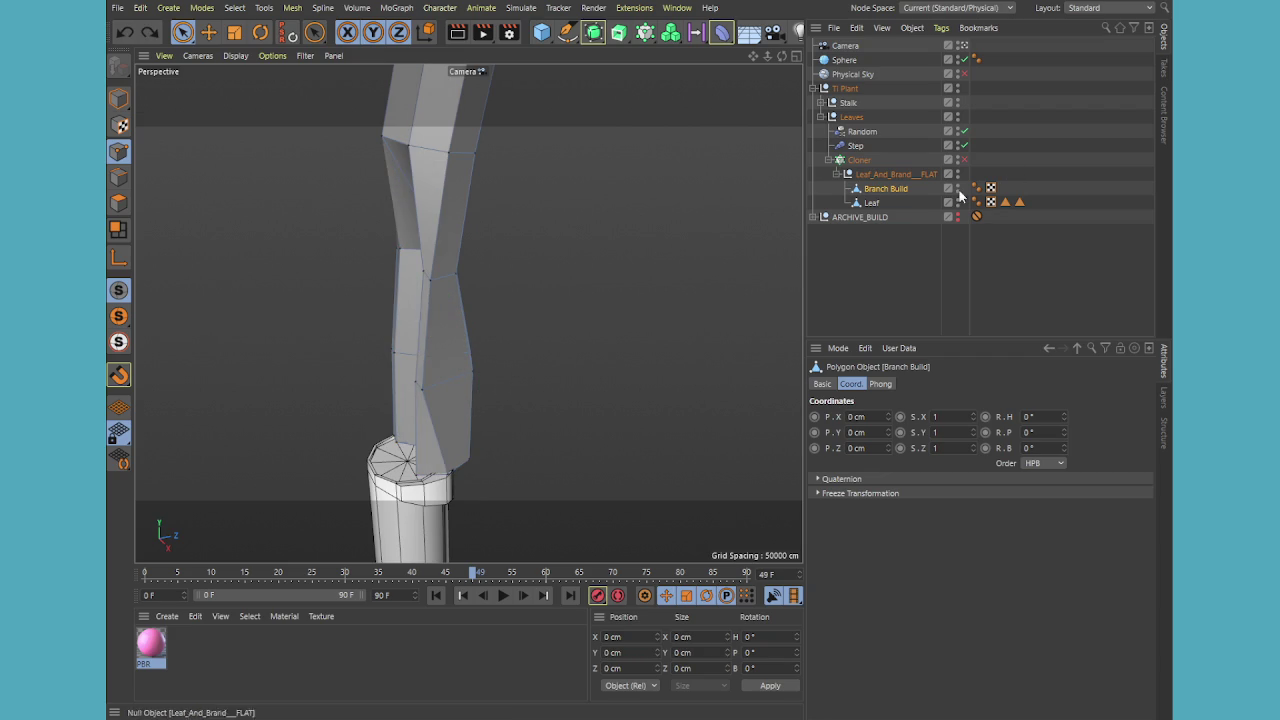
- Hide the Stalk in the viewport so the stem stands alone, then activate Live Selection
{"action": "left_click", "coordinate": [957, 101]}
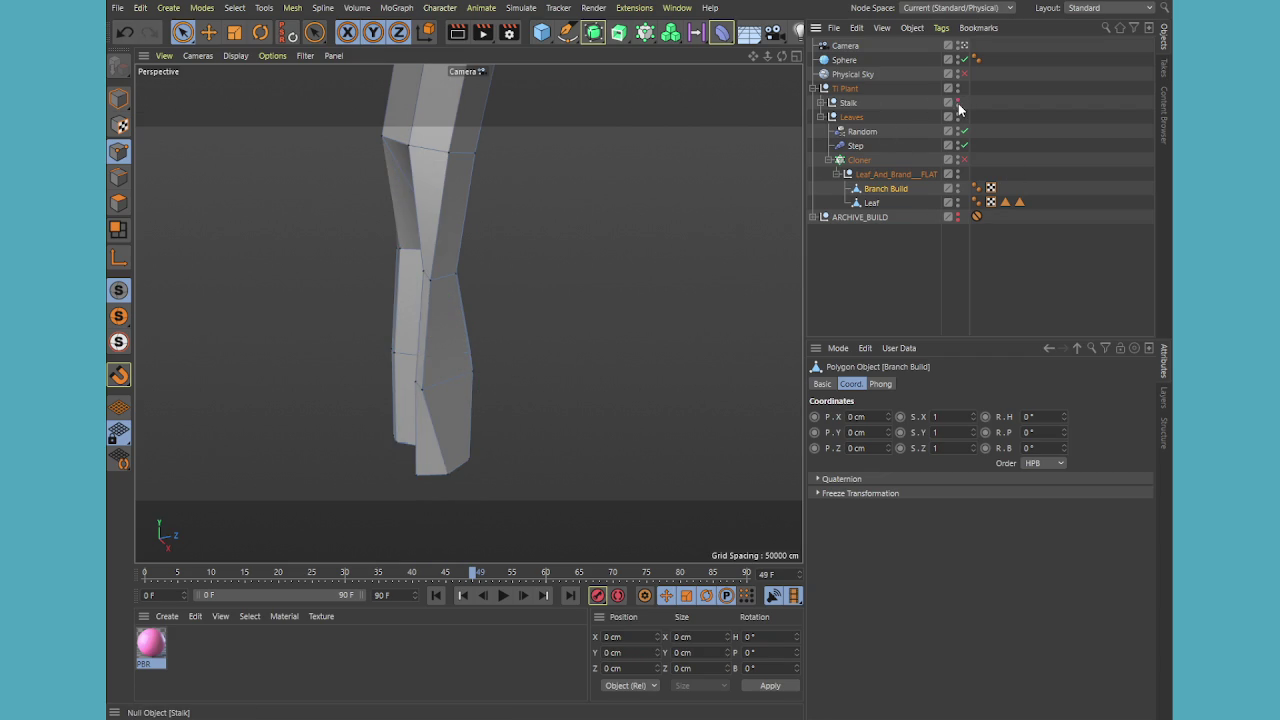
{"action": "mouse_move", "coordinate": [605, 395]}
{"action": "left_mouse_down", "text": "alt"}
{"action": "mouse_move", "coordinate": [436, 372]}
{"action": "mouse_move", "coordinate": [503, 375]}
{"action": "left_mouse_up", "text": "alt"}
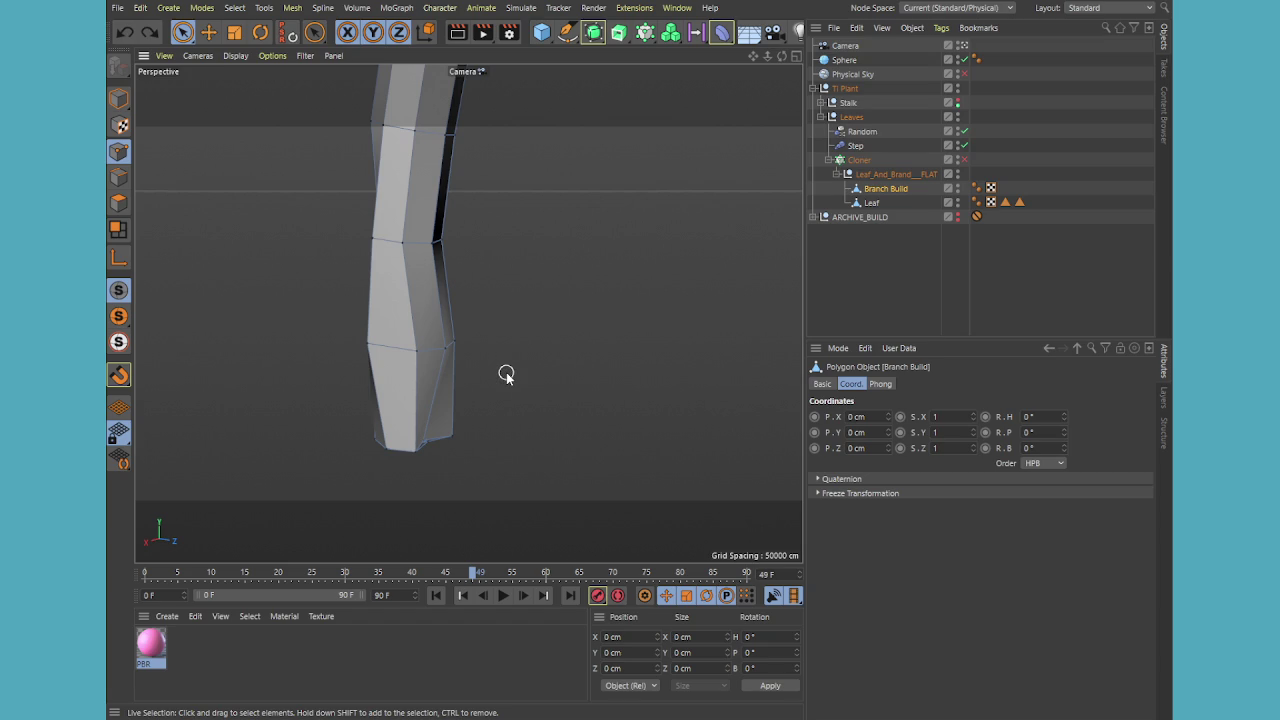
{"action": "key", "text": "ctrl+z"}
{"action": "key", "text": "ctrl+z"}
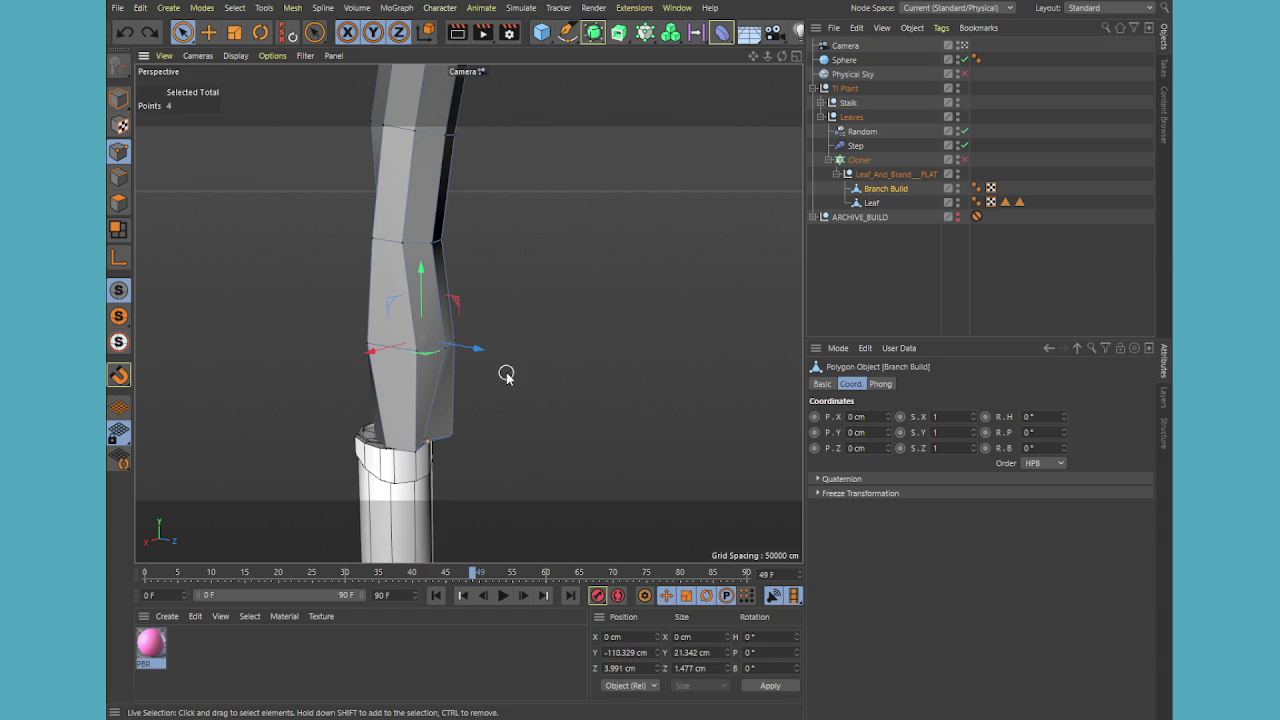
{"action": "key", "text": "ctrl+z"}
{"action": "key", "text": "ctrl+z"}
{"action": "key", "text": "ctrl+z"}
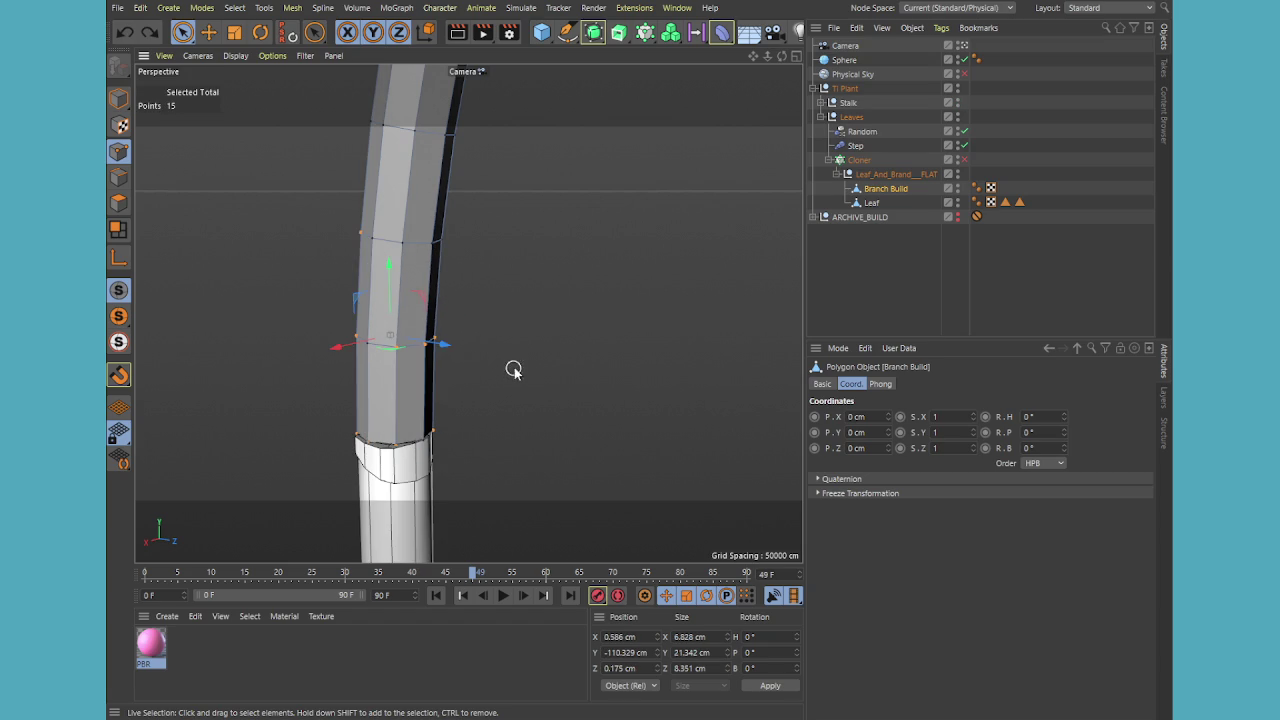
{"action": "left_click", "coordinate": [957, 102]}
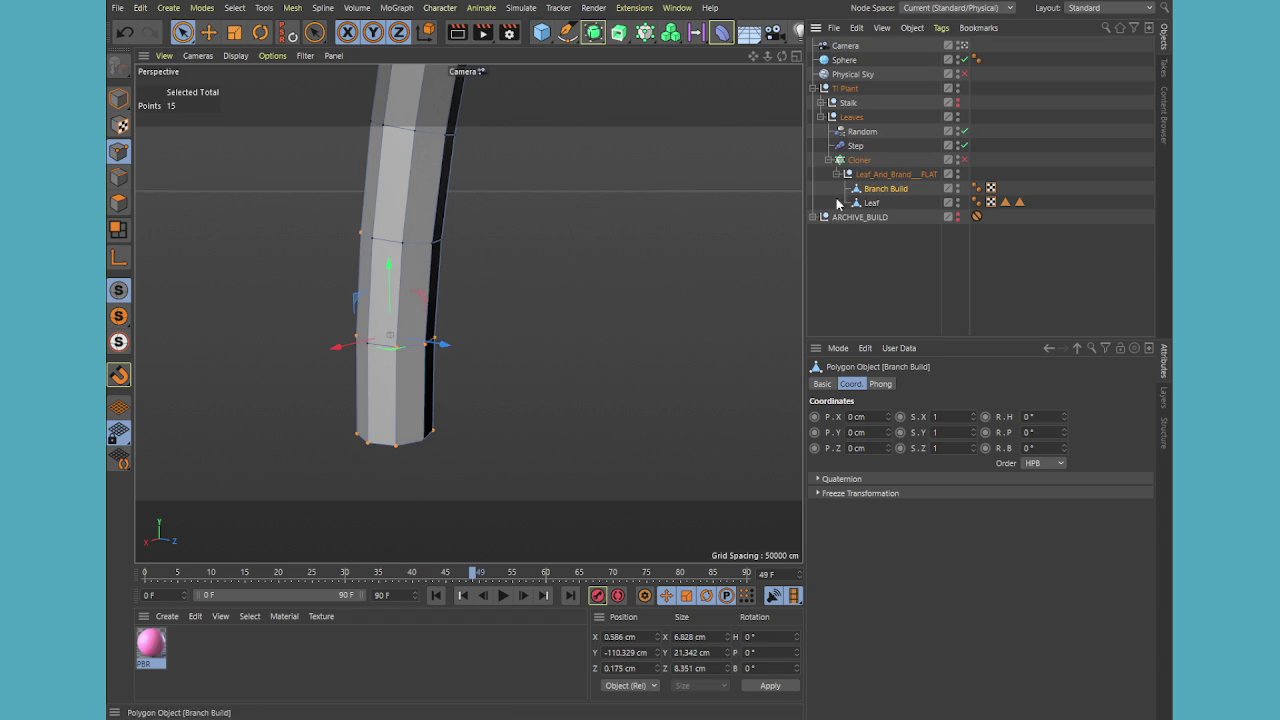
{"action": "mouse_move", "coordinate": [526, 386]}
{"action": "left_mouse_down", "text": "alt"}
{"action": "mouse_move", "coordinate": [491, 403]}
{"action": "mouse_move", "coordinate": [725, 440]}
{"action": "mouse_move", "coordinate": [760, 431]}
{"action": "left_mouse_up", "text": "alt"}
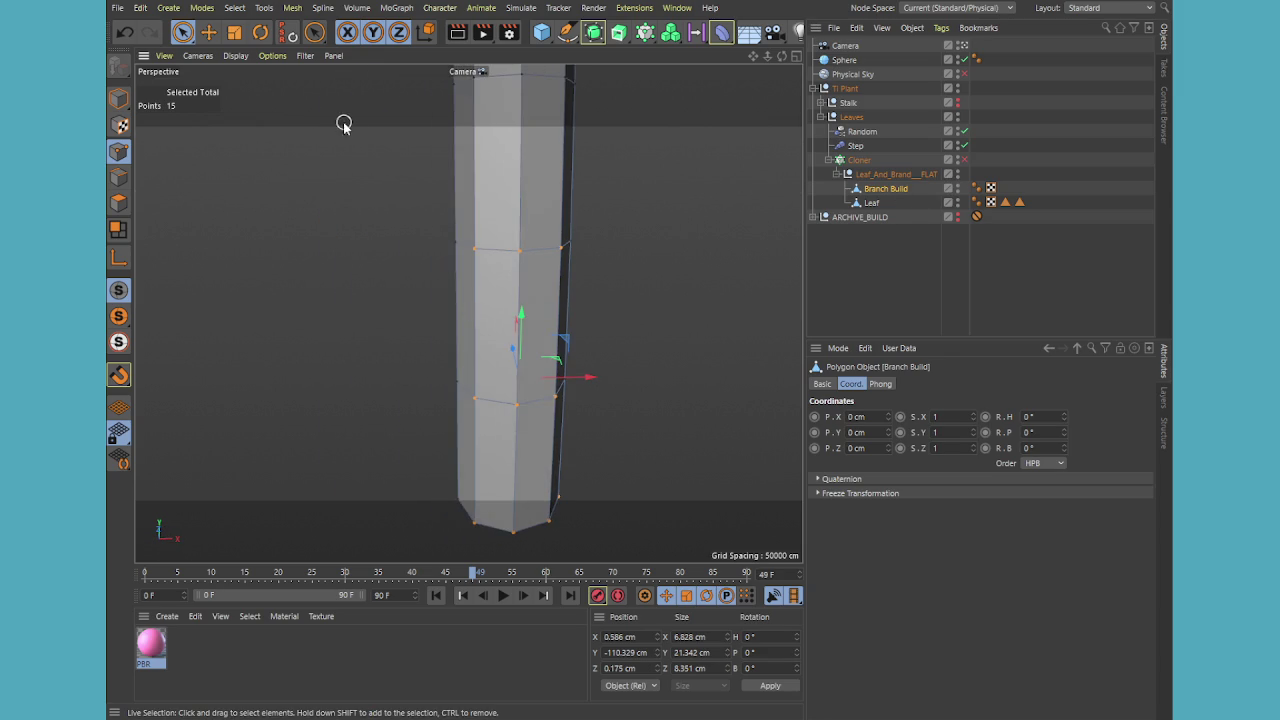
{"action": "left_click", "coordinate": [182, 32]}
- Restrict selection to visible elements and slide a joint loop's point into line
{"action": "left_click", "coordinate": [944, 446]}
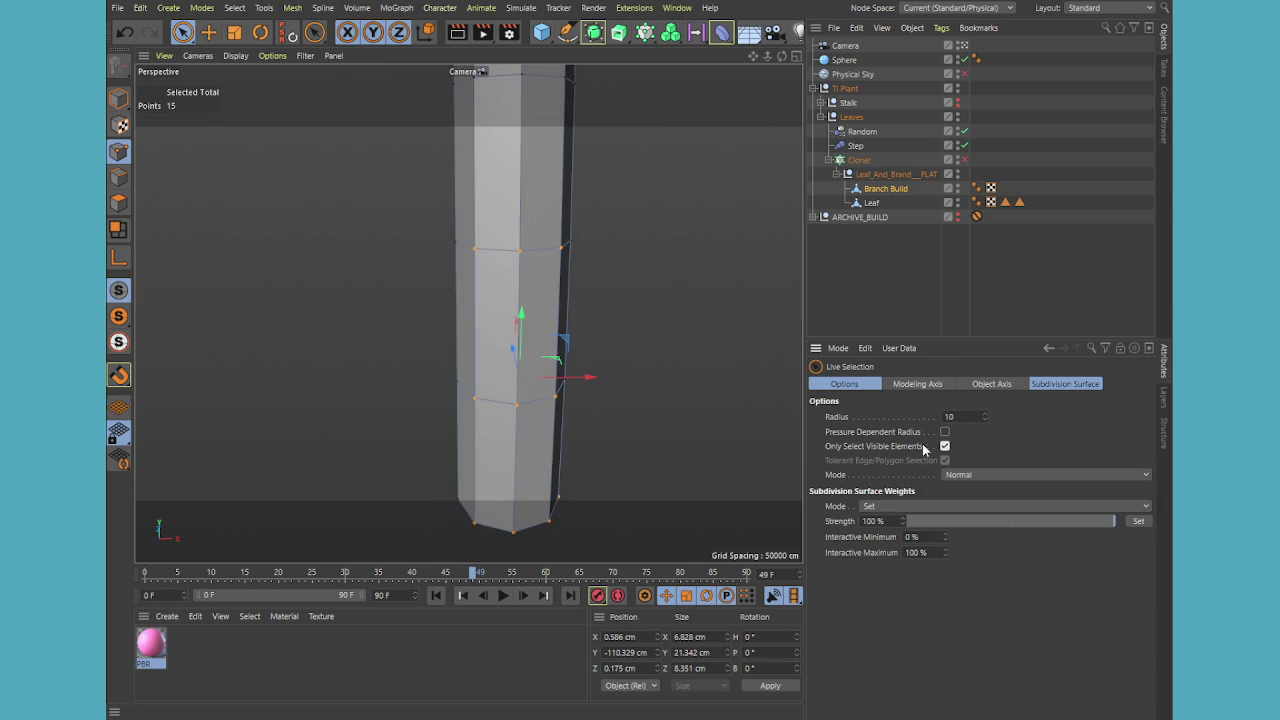
{"action": "mouse_move", "coordinate": [671, 371]}
{"action": "left_mouse_down", "text": "alt"}
{"action": "mouse_move", "coordinate": [654, 380]}
{"action": "mouse_move", "coordinate": [541, 292]}
{"action": "left_mouse_up", "text": "alt"}
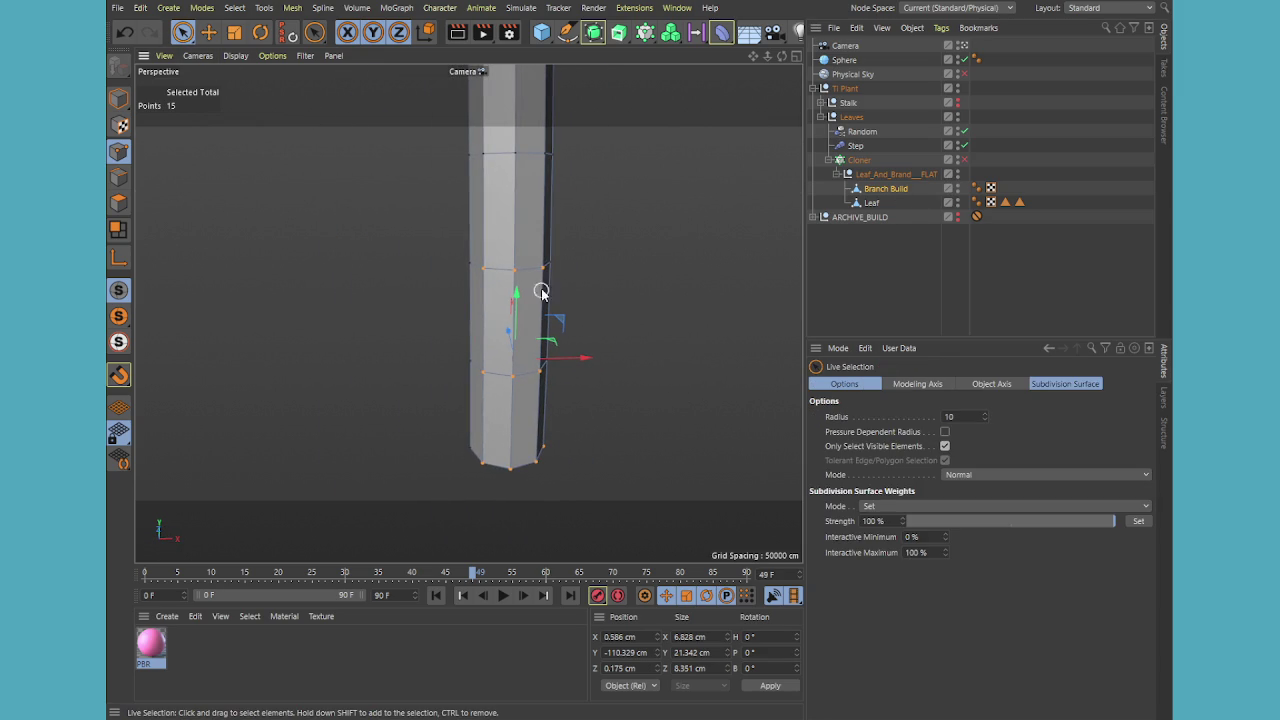
{"action": "left_click", "coordinate": [513, 268]}
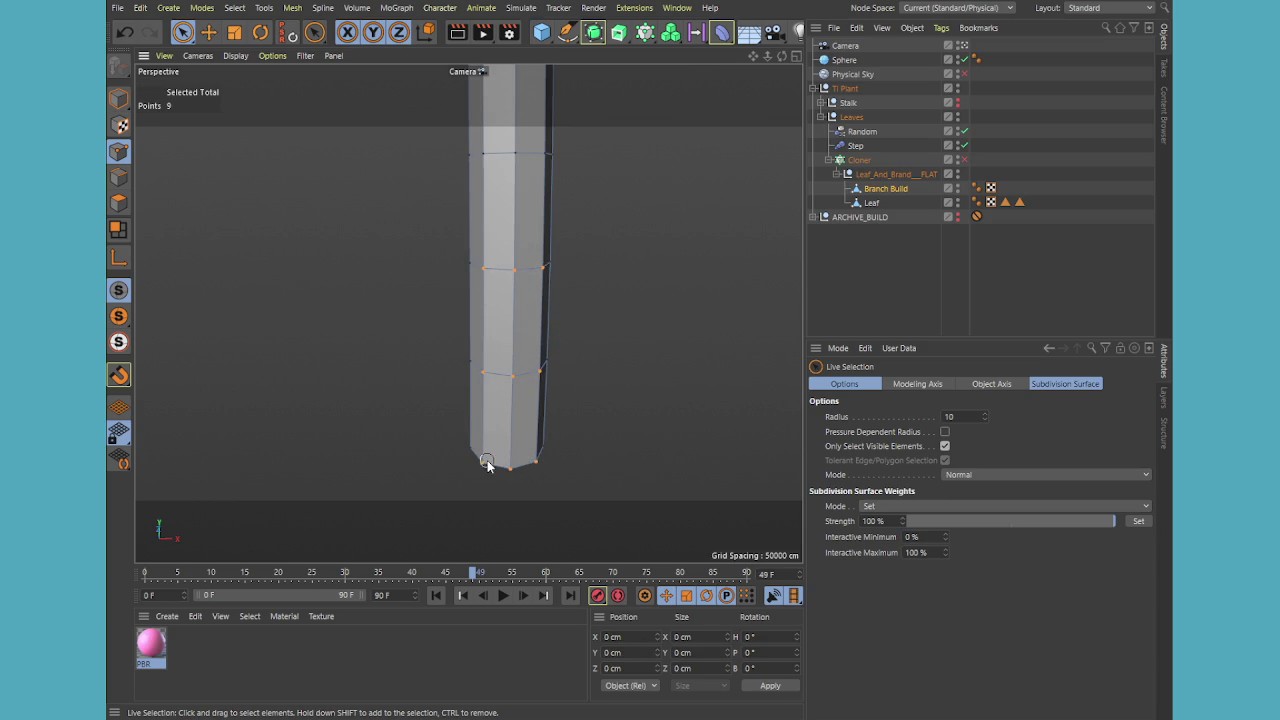
{"action": "mouse_move", "coordinate": [652, 395]}
{"action": "left_mouse_down", "text": "alt"}
{"action": "mouse_move", "coordinate": [474, 400]}
{"action": "mouse_move", "coordinate": [506, 420]}
{"action": "mouse_move", "coordinate": [529, 414]}
{"action": "left_mouse_up", "text": "alt"}
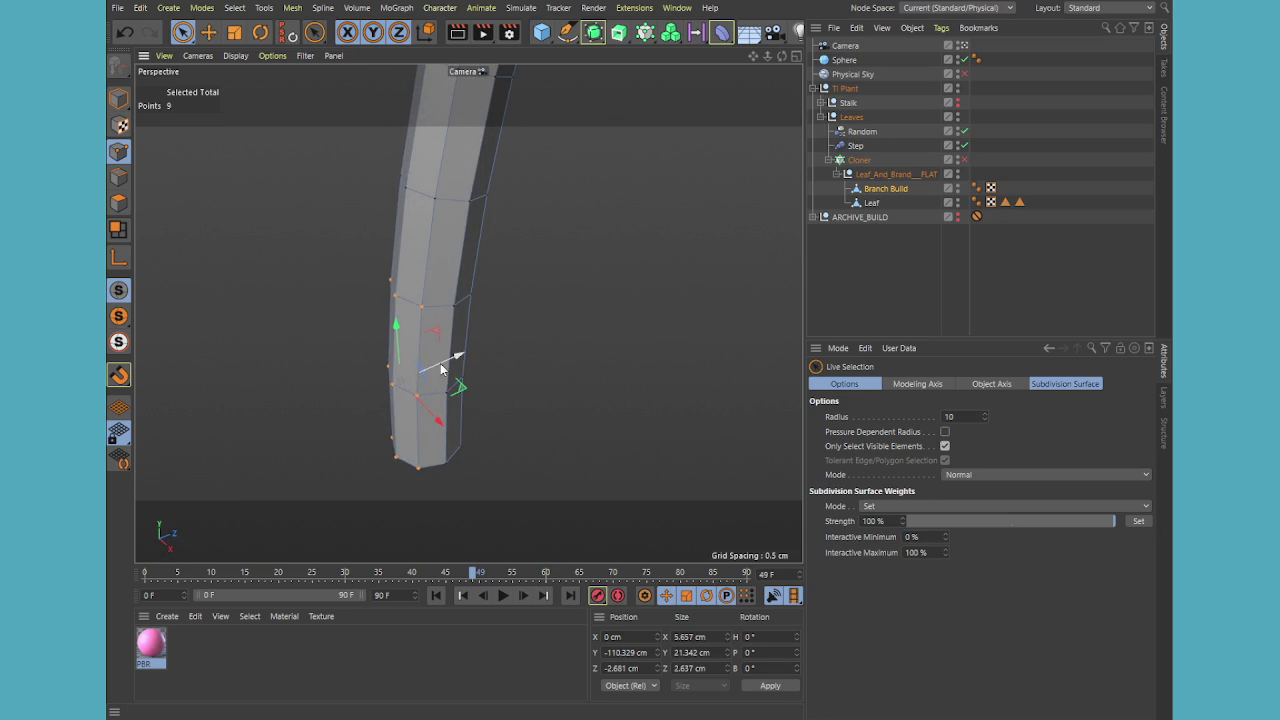
{"action": "left_click_drag", "start_coordinate": [442, 369], "coordinate": [487, 350]}
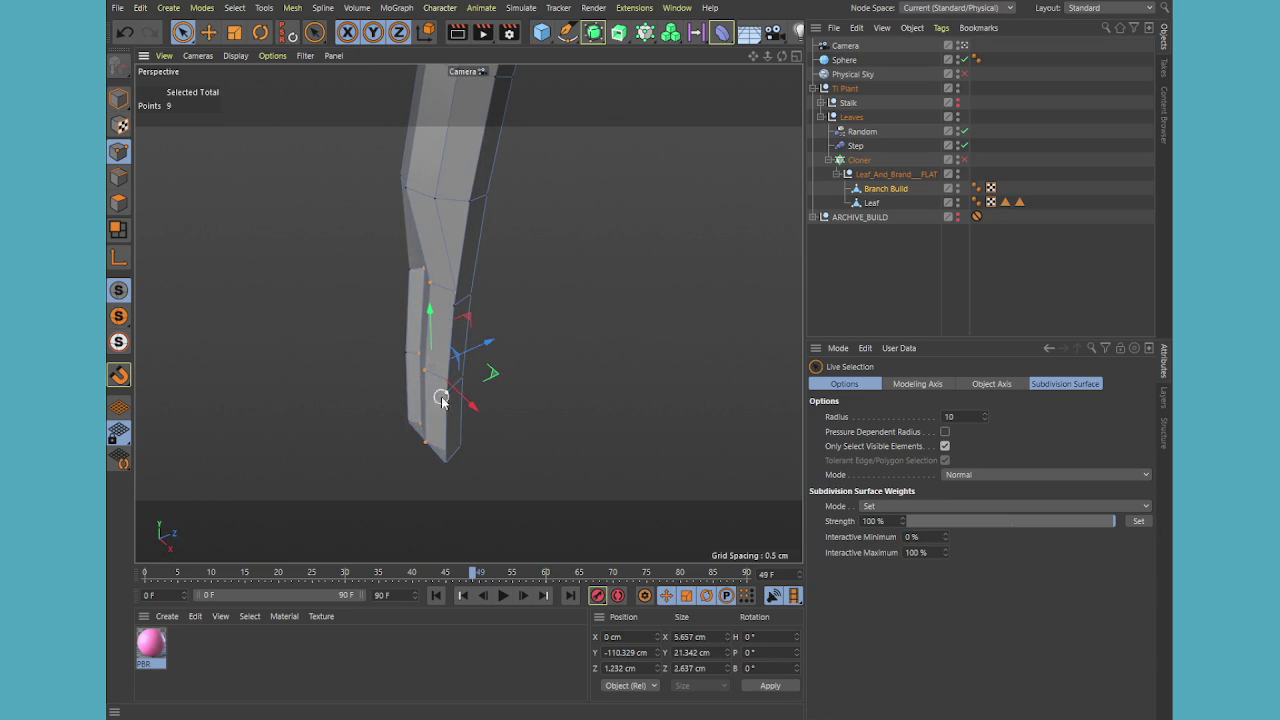
- Select the bottom joint's three points and shift them to flatten that joint
{"action": "mouse_move", "coordinate": [457, 434]}
{"action": "left_mouse_down", "text": "alt"}
{"action": "mouse_move", "coordinate": [586, 235]}
{"action": "mouse_move", "coordinate": [586, 314]}
{"action": "mouse_move", "coordinate": [608, 394]}
{"action": "mouse_move", "coordinate": [543, 428]}
{"action": "mouse_move", "coordinate": [613, 375]}
{"action": "mouse_move", "coordinate": [586, 380]}
{"action": "mouse_move", "coordinate": [504, 254]}
{"action": "left_mouse_up", "text": "alt"}
{"action": "left_click", "coordinate": [645, 243]}
{"action": "left_click", "coordinate": [486, 214]}
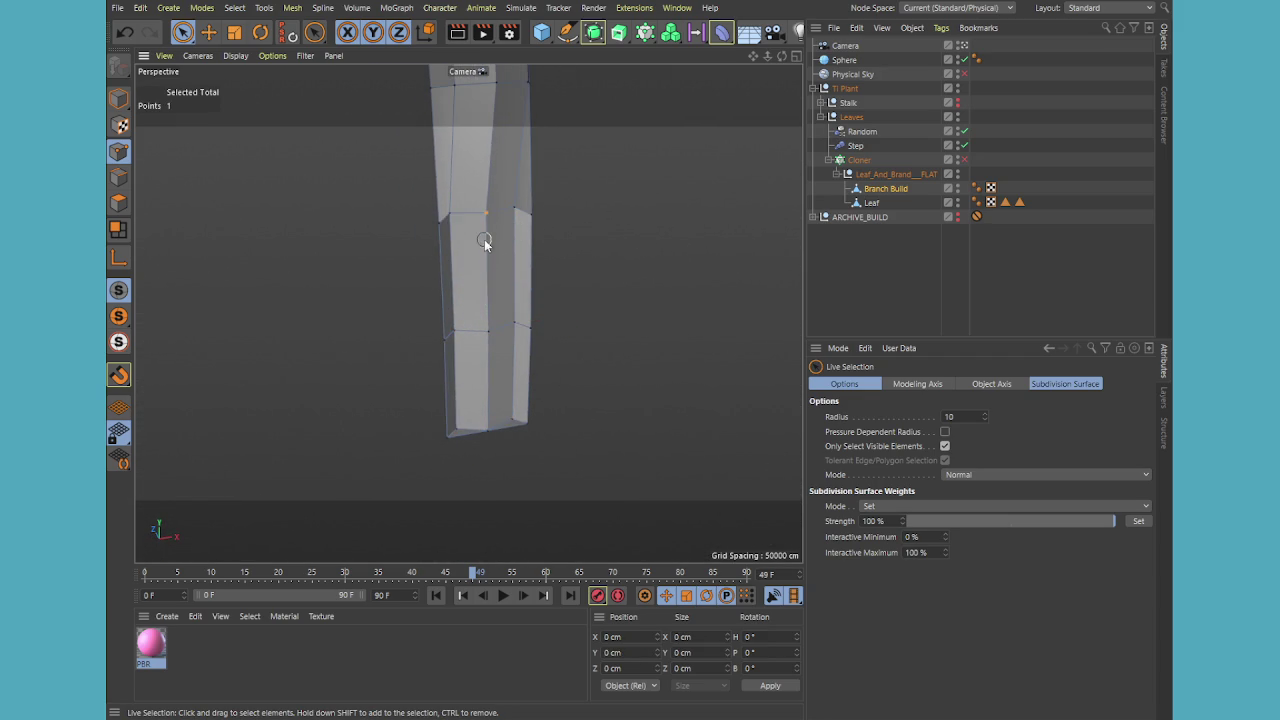
{"action": "left_click", "coordinate": [487, 432], "text": "shift"}
{"action": "left_click_drag", "start_coordinate": [477, 320], "coordinate": [470, 300]}
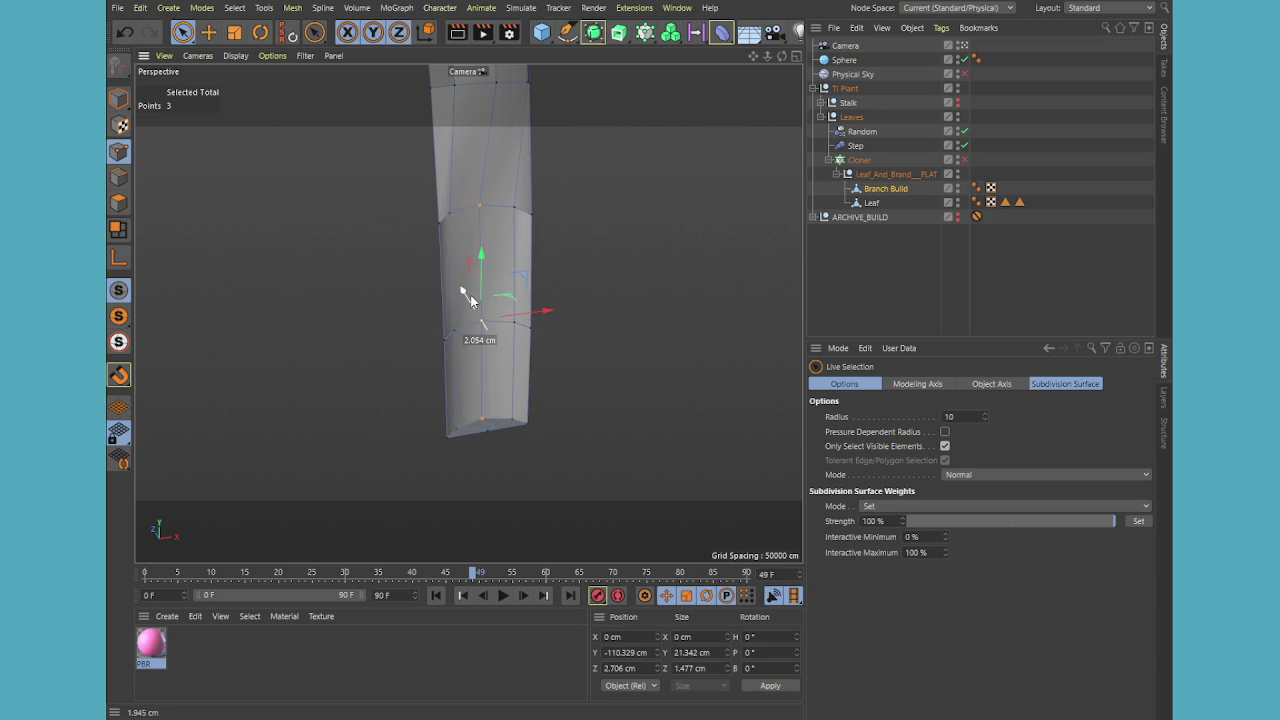
{"action": "mouse_move", "coordinate": [500, 394]}
{"action": "left_mouse_down", "text": "alt"}
{"action": "mouse_move", "coordinate": [551, 394]}
{"action": "mouse_move", "coordinate": [581, 258]}
{"action": "left_mouse_up", "text": "alt"}
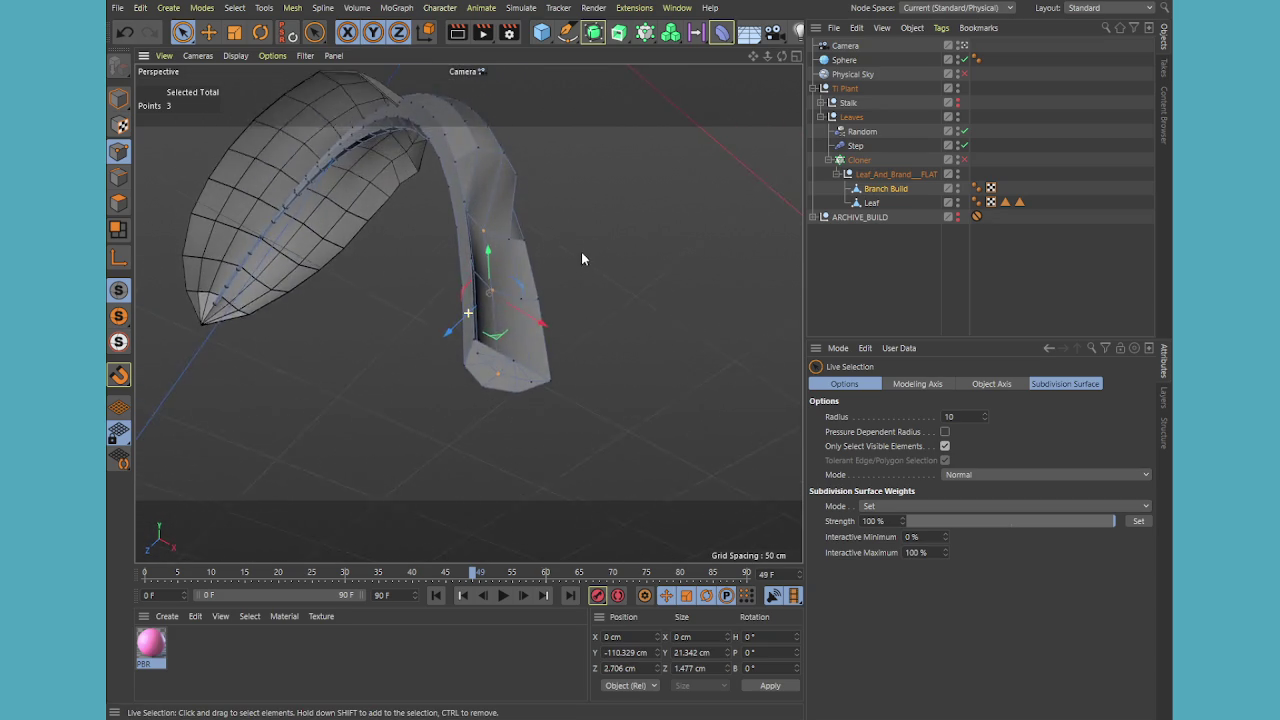
{"action": "scroll", "coordinate": [575, 257], "scroll_direction": "up", "scroll_amount": 1}
{"action": "scroll", "coordinate": [497, 351], "scroll_direction": "up", "scroll_amount": 3}
{"action": "scroll", "coordinate": [506, 357], "scroll_direction": "up", "scroll_amount": 3}
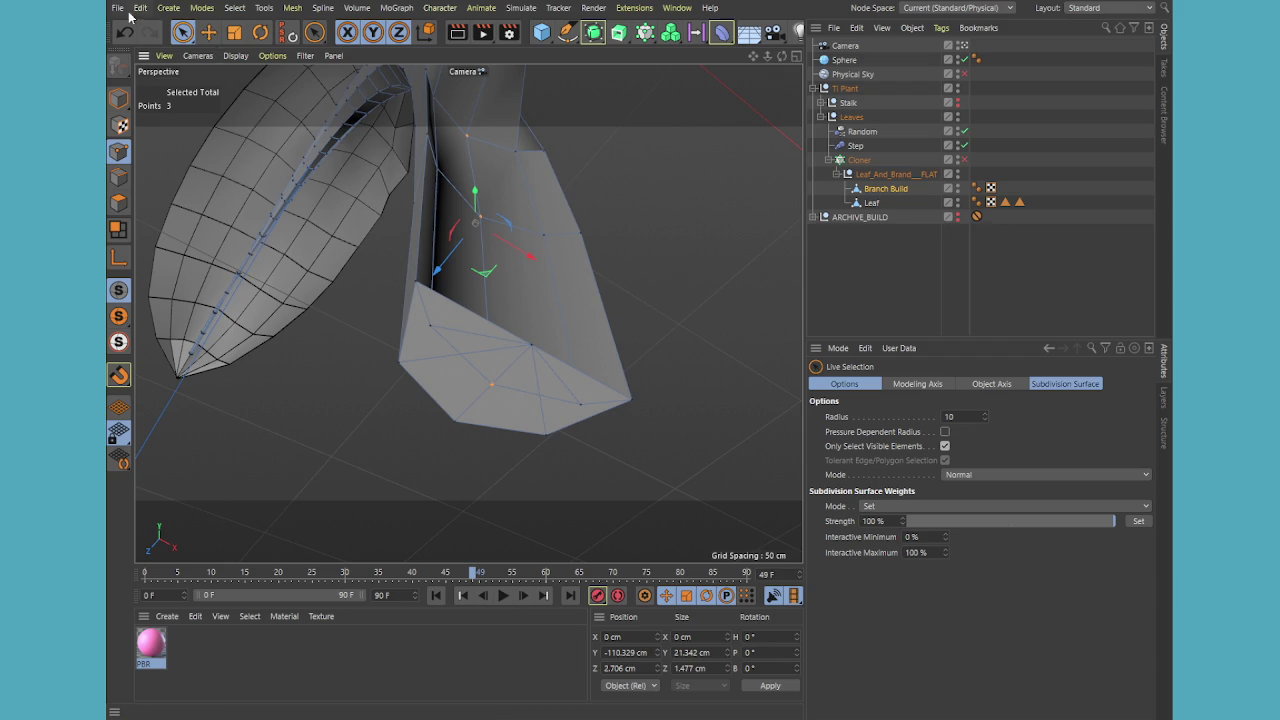
- Add another end-cap point to the selection and try the Weld tool (M~Q)
{"action": "left_click", "coordinate": [529, 349], "text": "shift"}
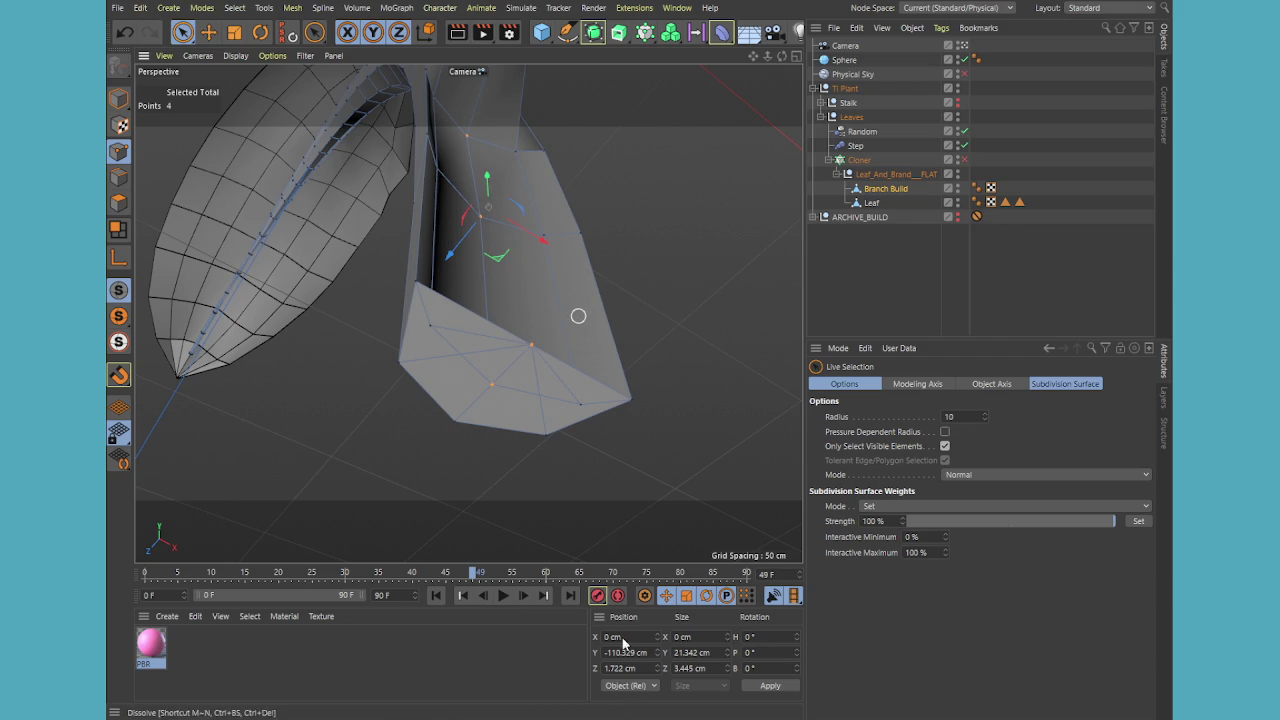
{"action": "key", "text": "m"}
{"action": "key", "text": "q"}
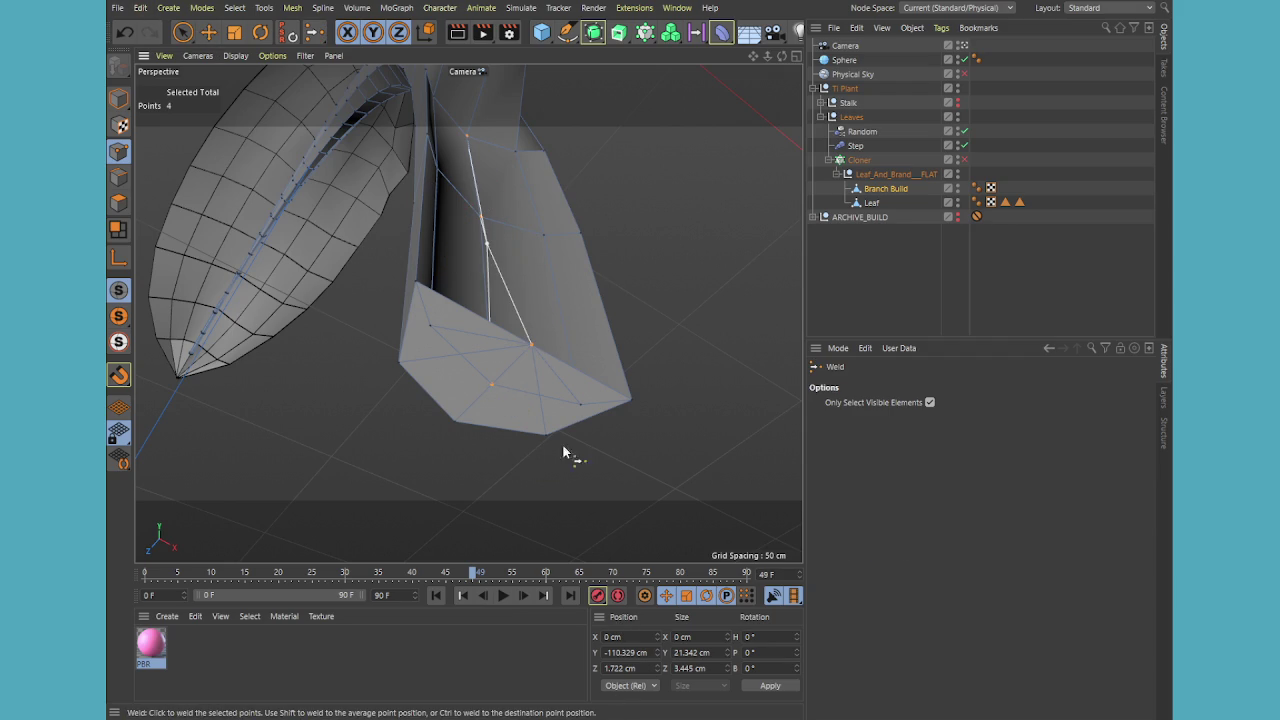
{"action": "left_click_drag", "start_coordinate": [563, 453], "coordinate": [473, 400], "text": "alt"}
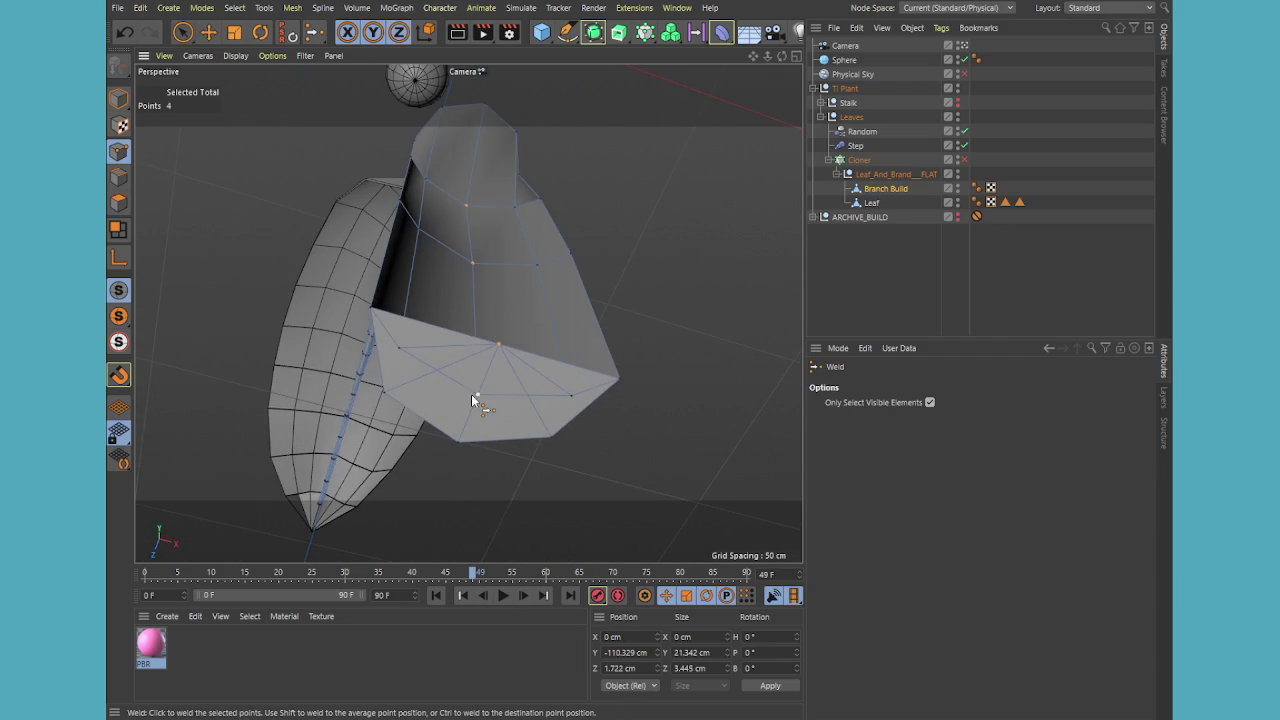
{"action": "left_click", "coordinate": [182, 32]}
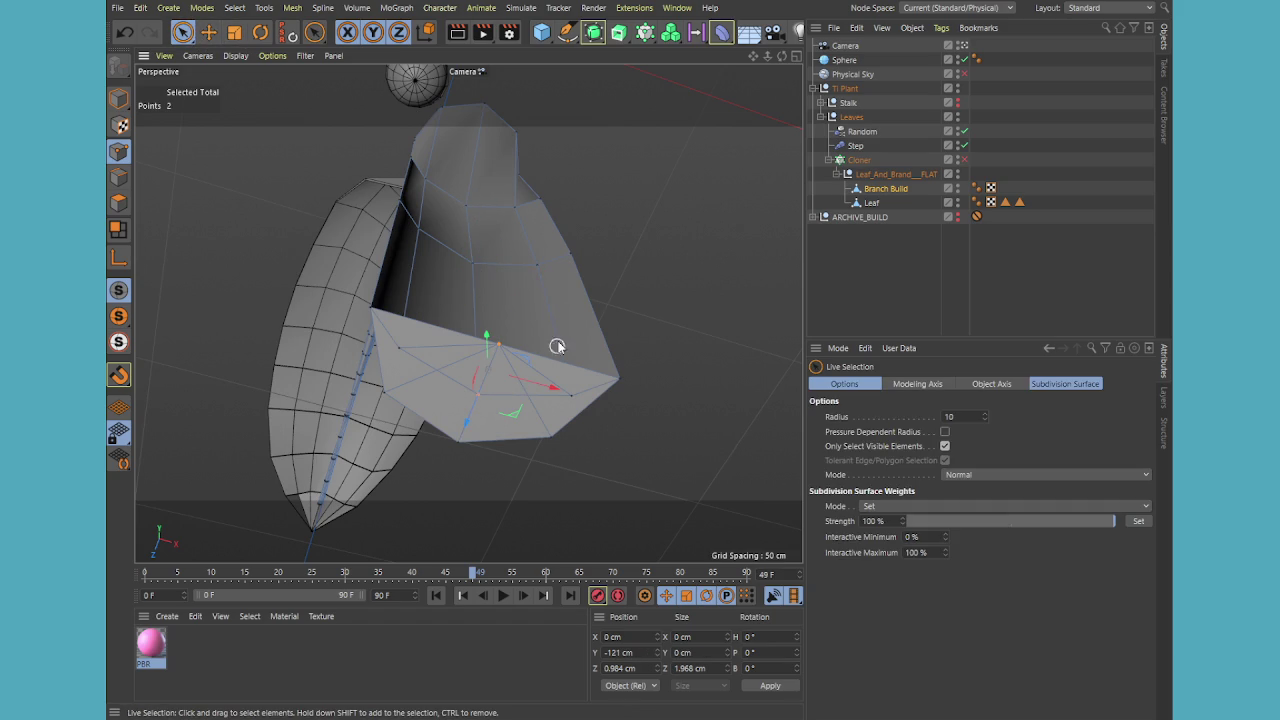
{"action": "left_click_drag", "start_coordinate": [557, 346], "coordinate": [569, 341], "text": "alt"}
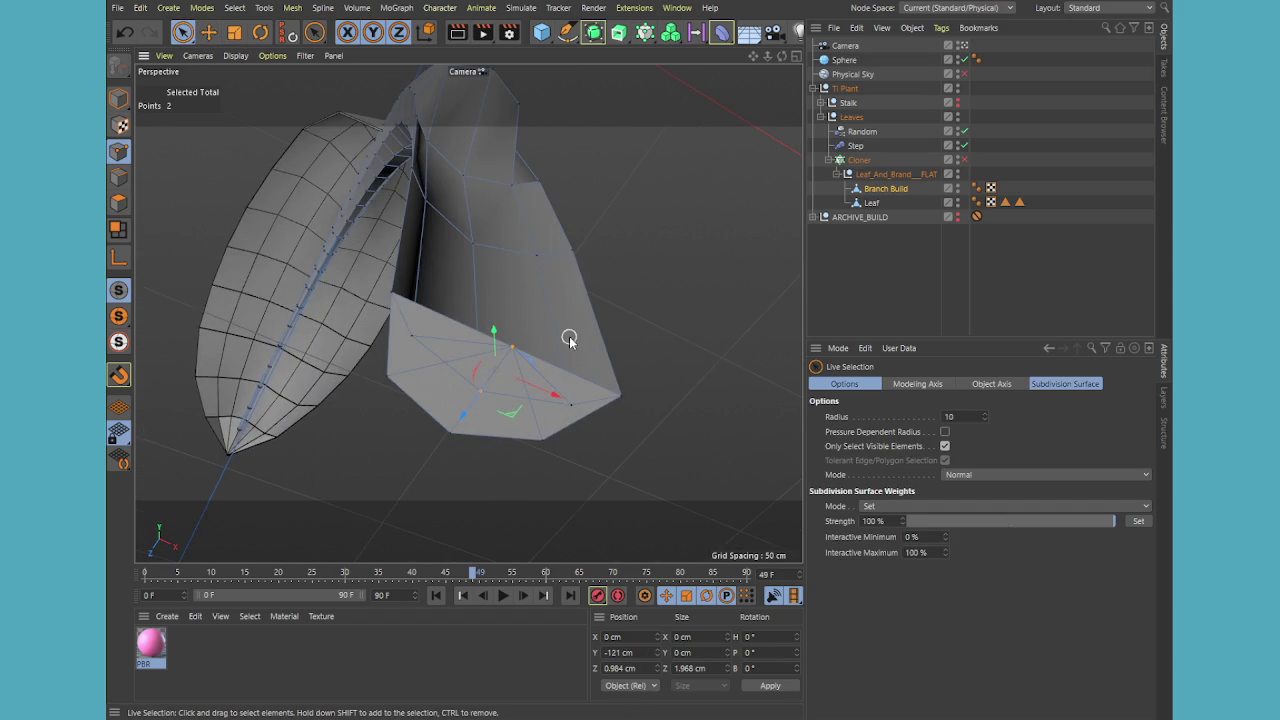
- Weld the selected bottom end-cap points into a single point with M~Q
{"action": "key", "text": "k"}
{"action": "key", "text": "l"}
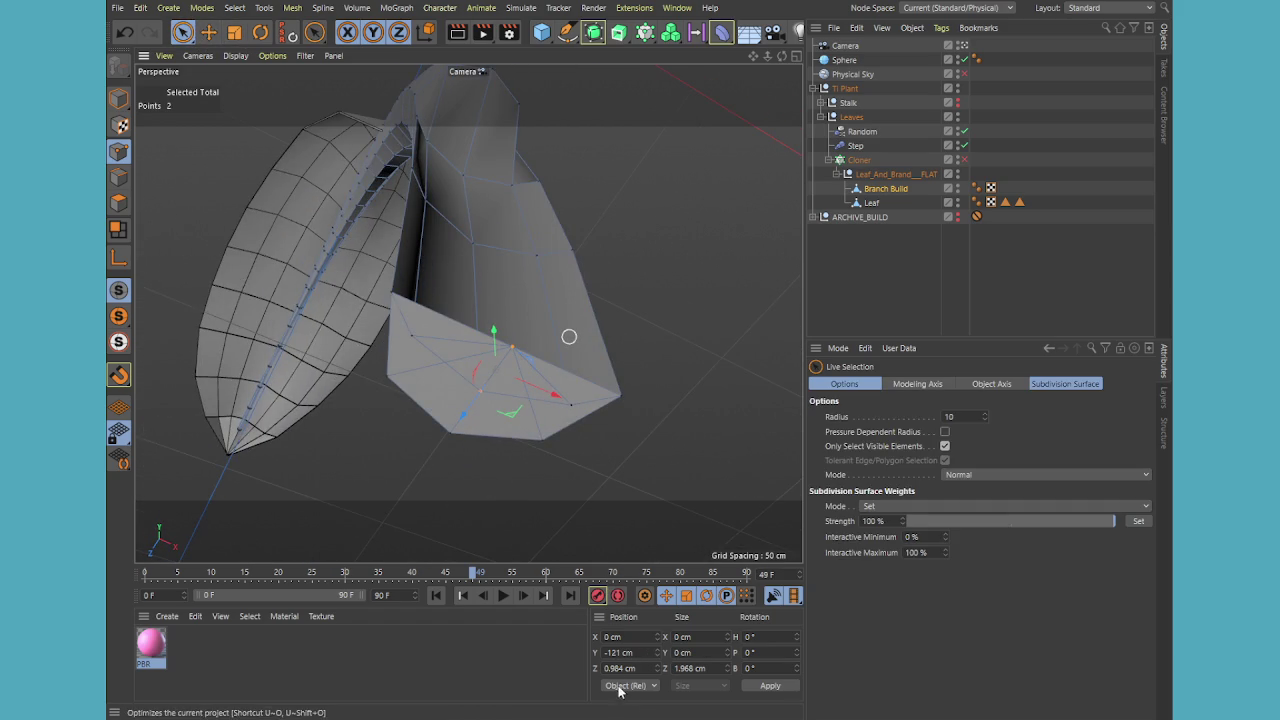
{"action": "key", "text": "m"}
{"action": "key", "text": "q"}
{"action": "left_click", "coordinate": [480, 392]}
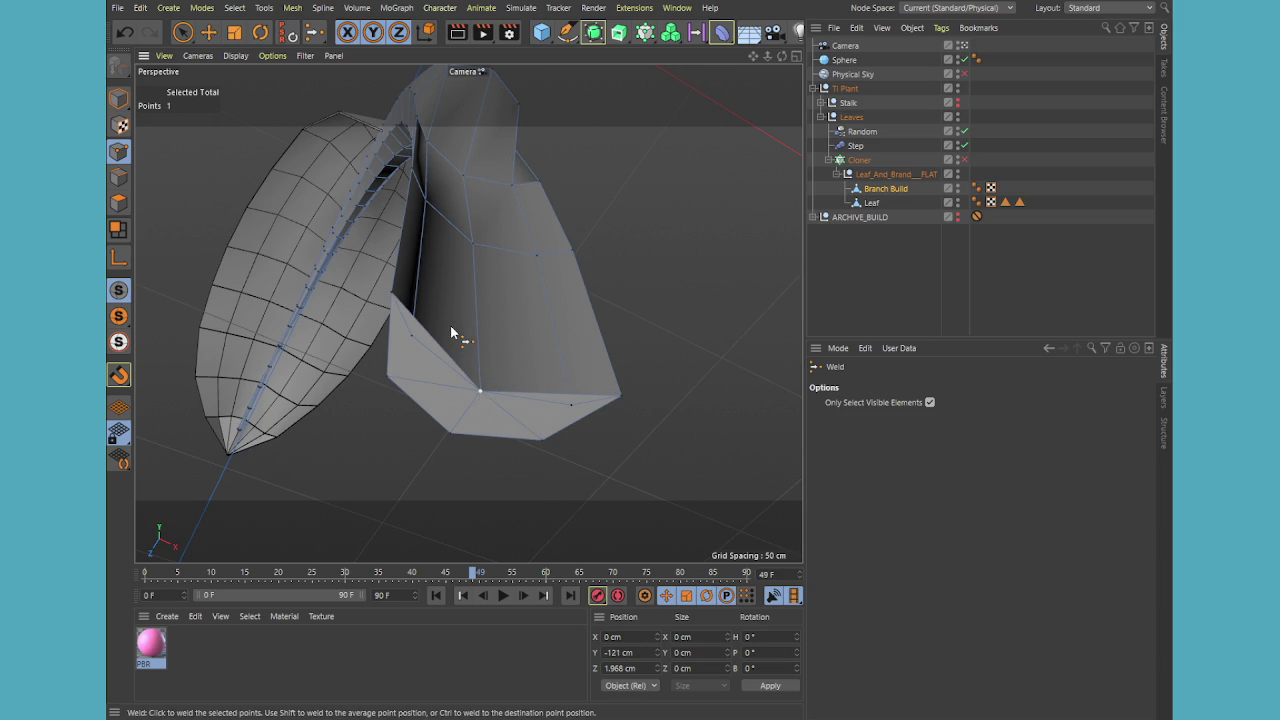
{"action": "scroll", "coordinate": [445, 333], "scroll_direction": "up", "scroll_amount": 1}
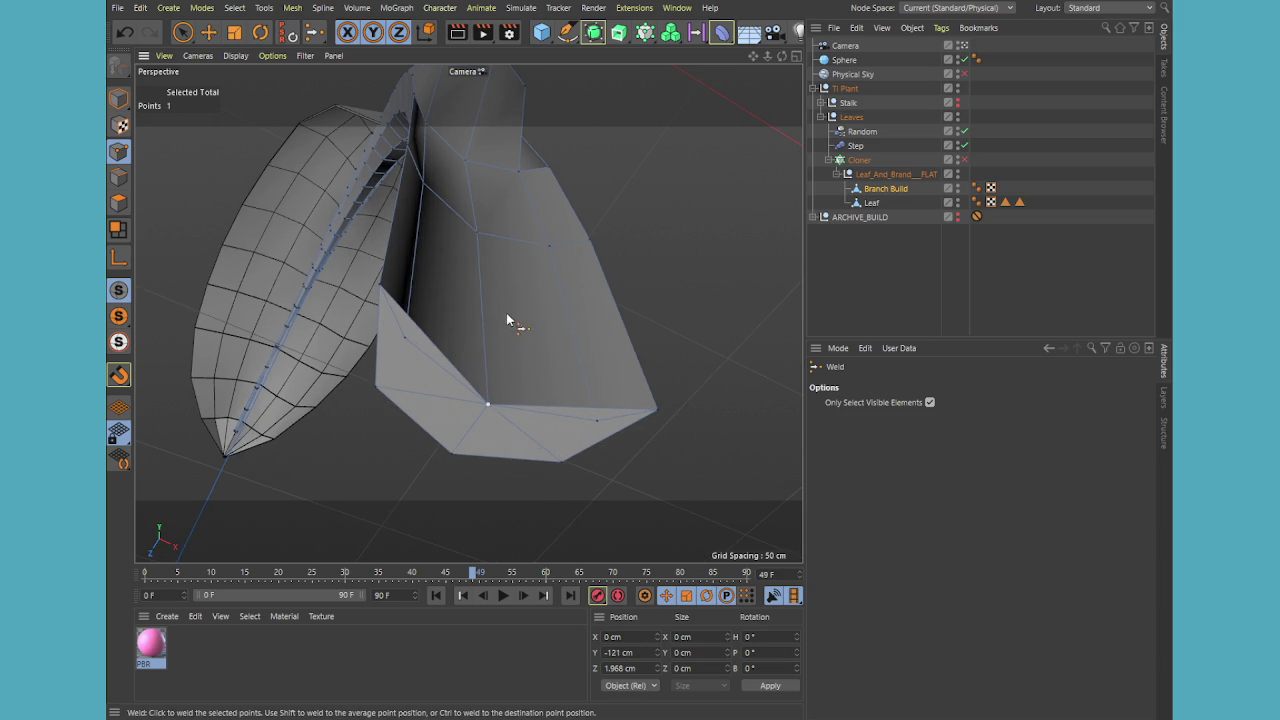
{"action": "mouse_move", "coordinate": [507, 320]}
{"action": "left_mouse_down", "text": "alt"}
{"action": "mouse_move", "coordinate": [491, 320]}
{"action": "mouse_move", "coordinate": [437, 386]}
{"action": "mouse_move", "coordinate": [434, 371]}
{"action": "mouse_move", "coordinate": [470, 375]}
{"action": "mouse_move", "coordinate": [490, 400]}
{"action": "mouse_move", "coordinate": [588, 440]}
{"action": "mouse_move", "coordinate": [588, 418]}
{"action": "mouse_move", "coordinate": [491, 337]}
{"action": "mouse_move", "coordinate": [477, 274]}
{"action": "mouse_move", "coordinate": [472, 408]}
{"action": "left_mouse_up", "text": "alt"}
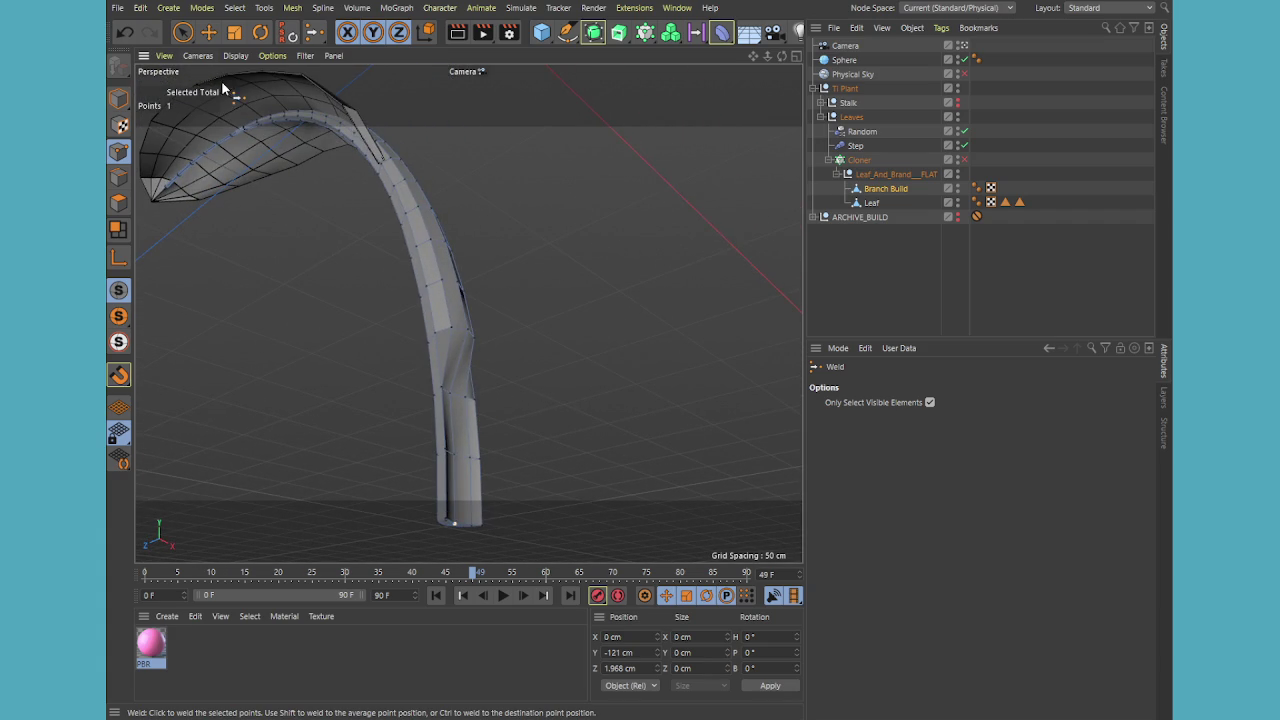
- Select two upper joint points and move them along Y to even out the loop
{"action": "key", "text": "space"}
{"action": "scroll", "coordinate": [487, 371], "scroll_direction": "up", "scroll_amount": 2}
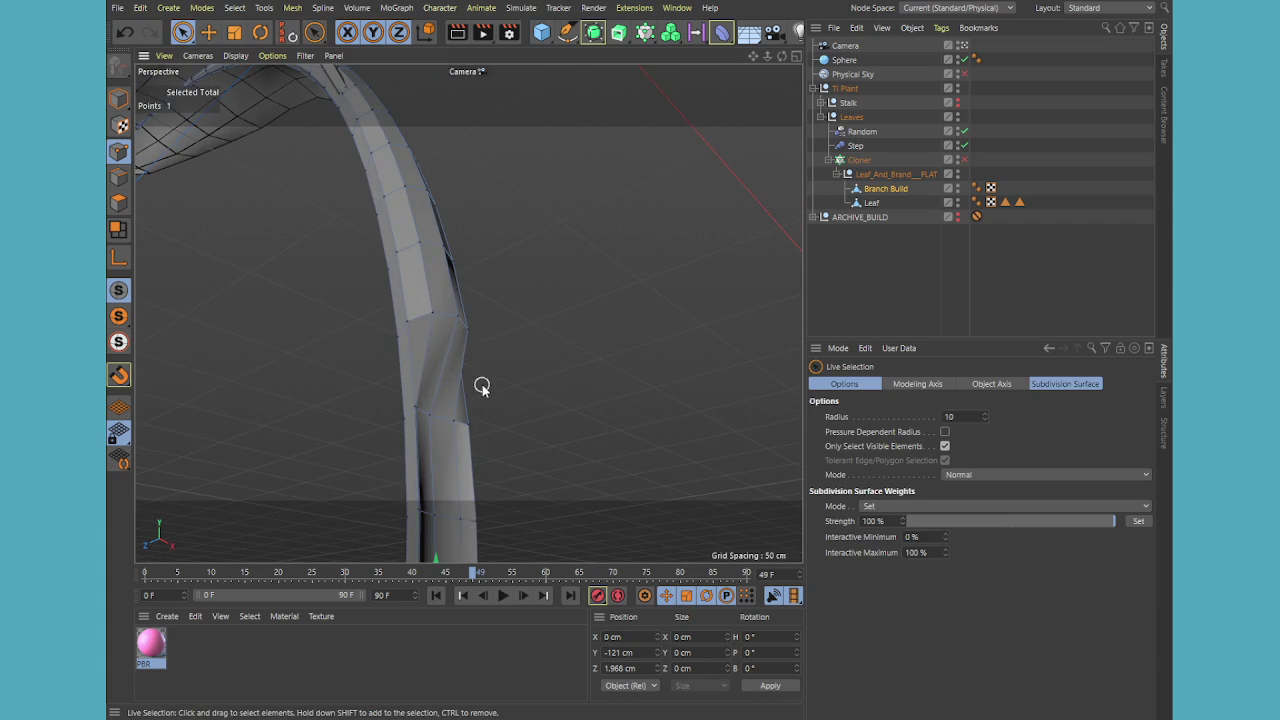
{"action": "mouse_move", "coordinate": [481, 387]}
{"action": "left_mouse_down", "text": "alt"}
{"action": "mouse_move", "coordinate": [391, 369]}
{"action": "mouse_move", "coordinate": [424, 386]}
{"action": "left_mouse_up", "text": "alt"}
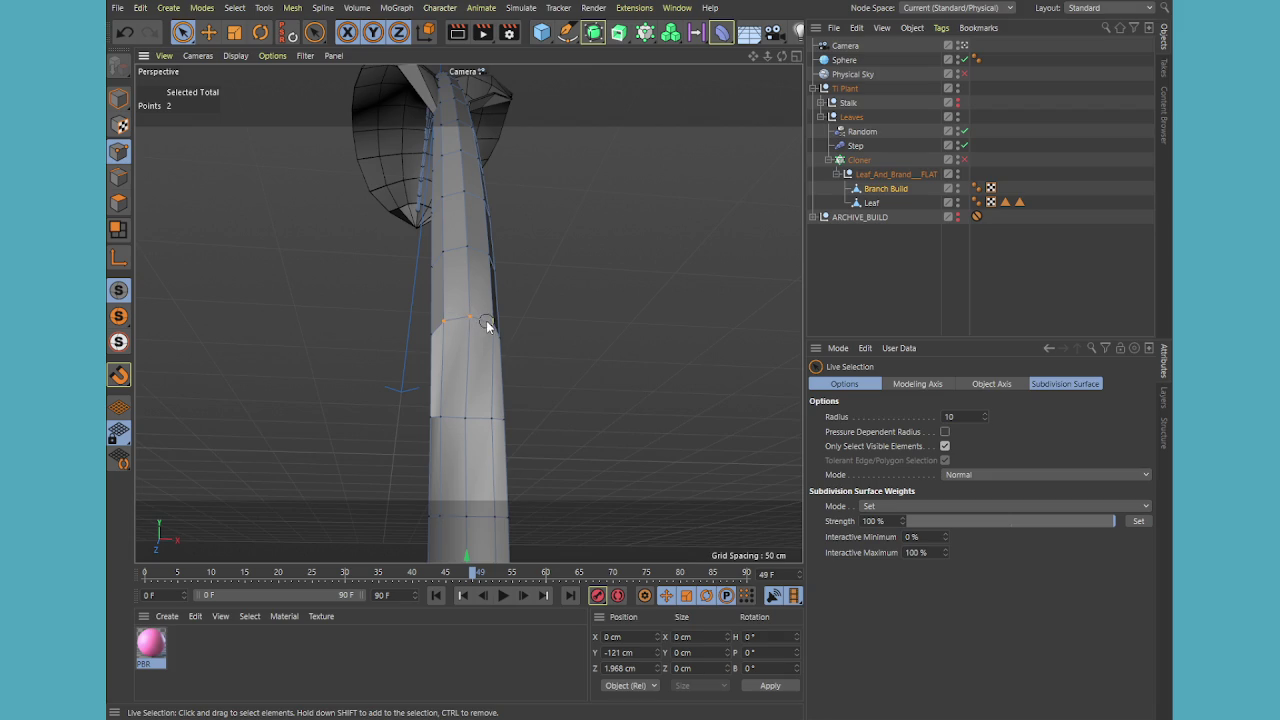
{"action": "left_click_drag", "start_coordinate": [487, 325], "coordinate": [466, 368]}
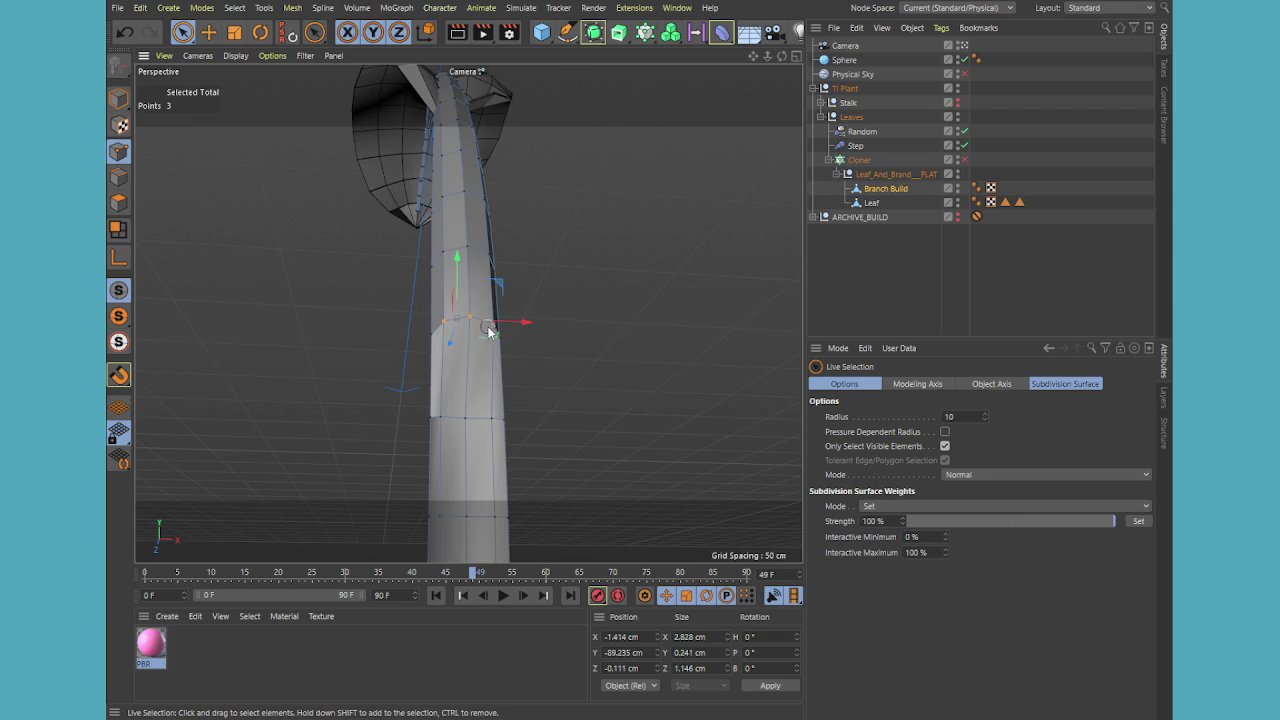
{"action": "key", "text": "s"}
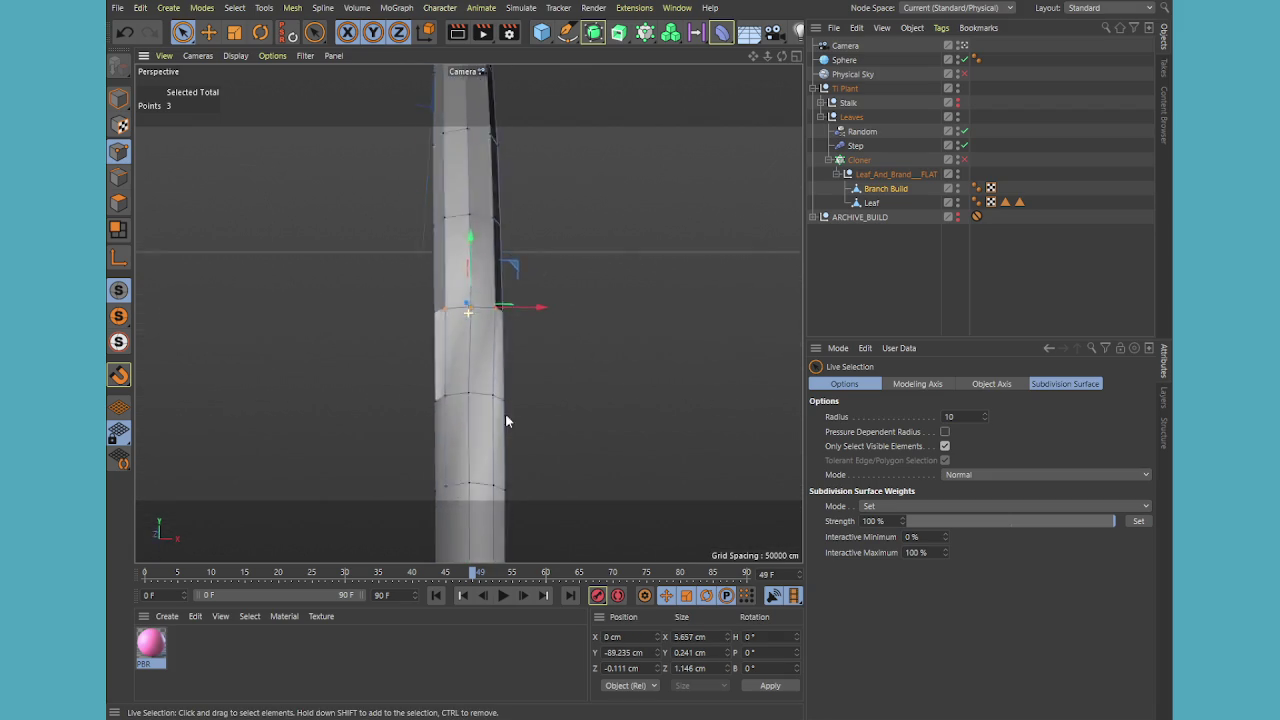
{"action": "left_click_drag", "start_coordinate": [481, 238], "coordinate": [491, 314]}
{"action": "scroll", "coordinate": [525, 187], "scroll_direction": "down", "scroll_amount": 6}
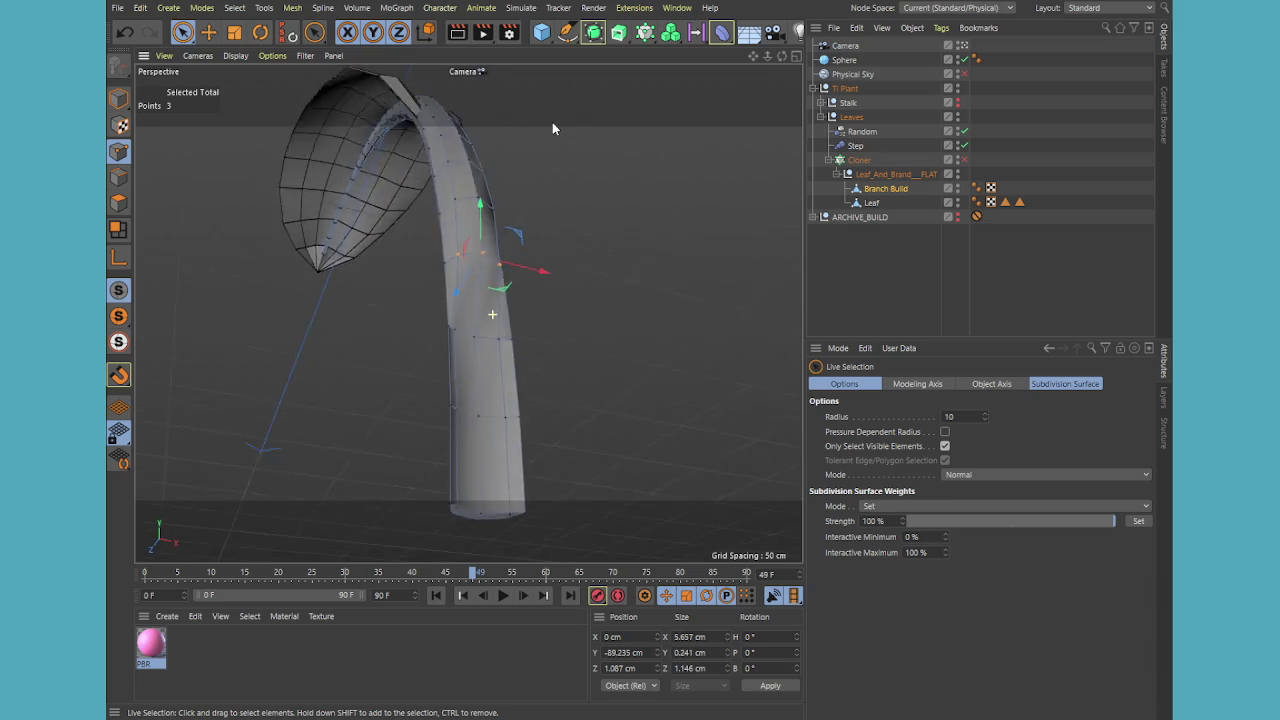
- Reselect the upper joint loop's left and right points and switch to Edges mode
{"action": "mouse_move", "coordinate": [501, 103]}
{"action": "left_mouse_down", "text": "alt"}
{"action": "mouse_move", "coordinate": [432, 106]}
{"action": "mouse_move", "coordinate": [432, 147]}
{"action": "mouse_move", "coordinate": [514, 214]}
{"action": "mouse_move", "coordinate": [582, 256]}
{"action": "mouse_move", "coordinate": [600, 251]}
{"action": "left_mouse_up", "text": "alt"}
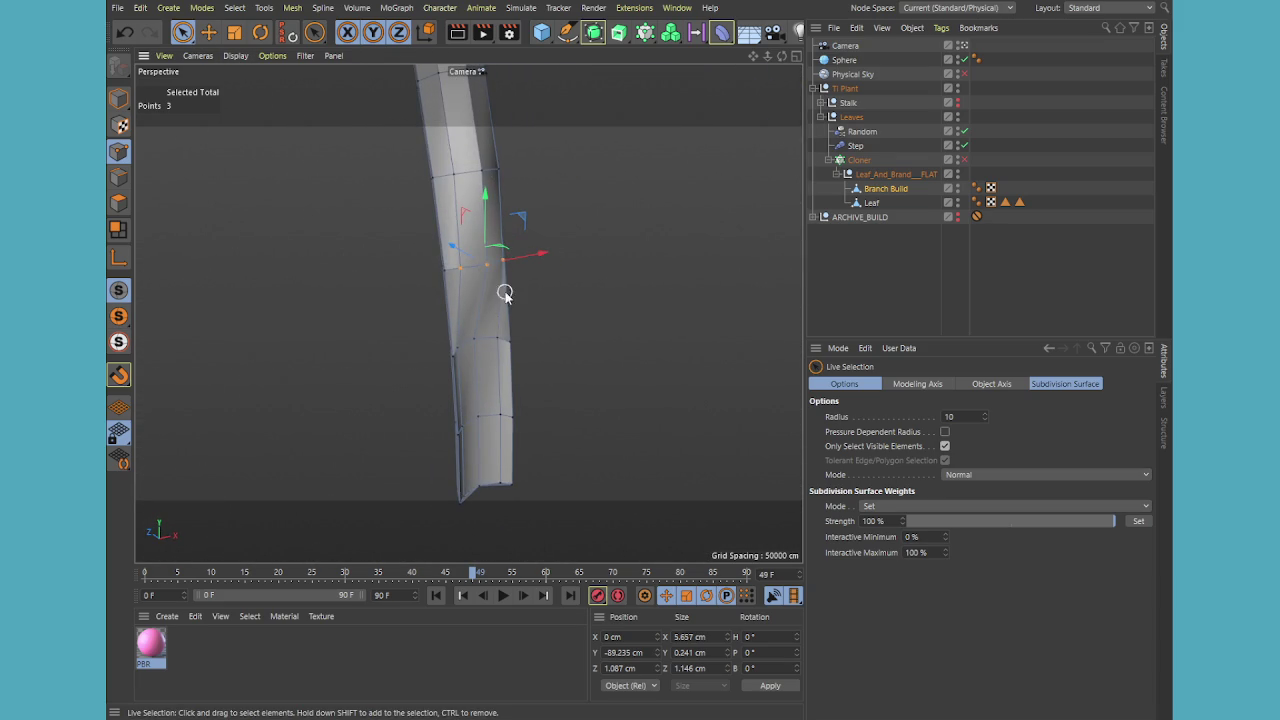
{"action": "mouse_move", "coordinate": [503, 289]}
{"action": "left_mouse_down", "text": "alt"}
{"action": "mouse_move", "coordinate": [548, 341]}
{"action": "mouse_move", "coordinate": [529, 277]}
{"action": "mouse_move", "coordinate": [529, 297]}
{"action": "mouse_move", "coordinate": [431, 263]}
{"action": "mouse_move", "coordinate": [362, 285]}
{"action": "mouse_move", "coordinate": [466, 266]}
{"action": "mouse_move", "coordinate": [537, 306]}
{"action": "mouse_move", "coordinate": [697, 318]}
{"action": "mouse_move", "coordinate": [424, 170]}
{"action": "left_mouse_up", "text": "alt"}
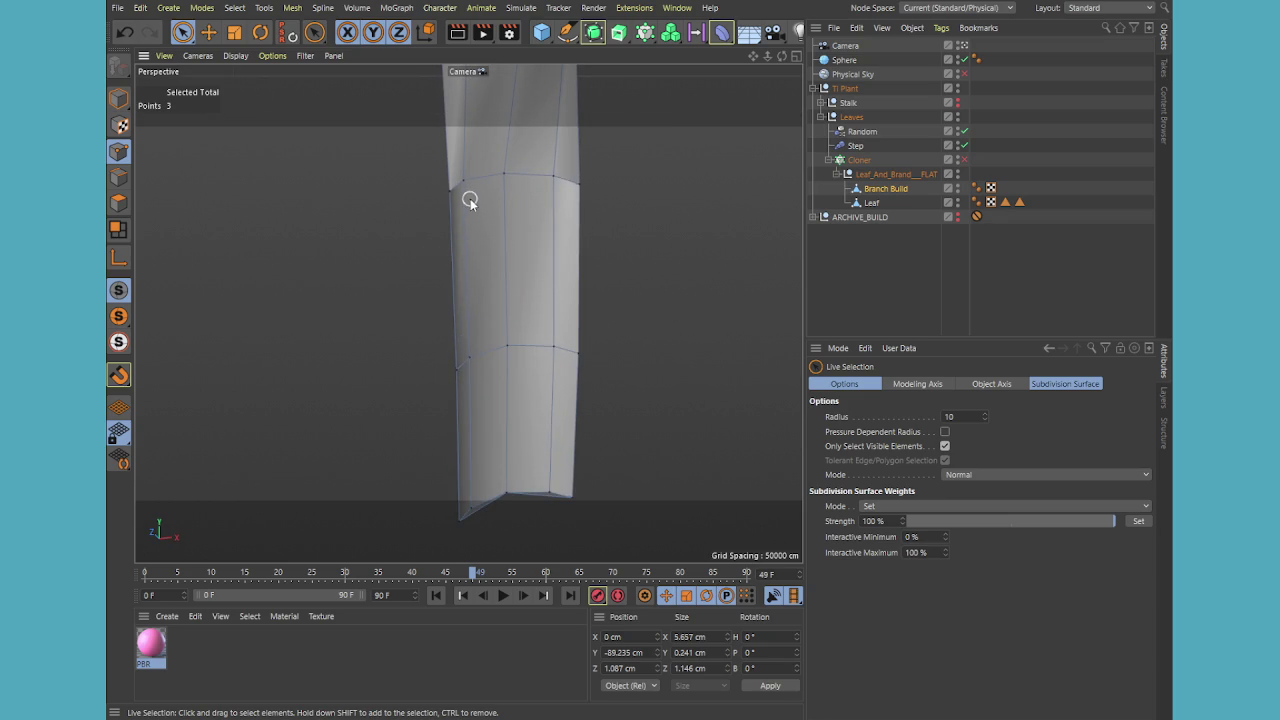
{"action": "left_click", "coordinate": [419, 195]}
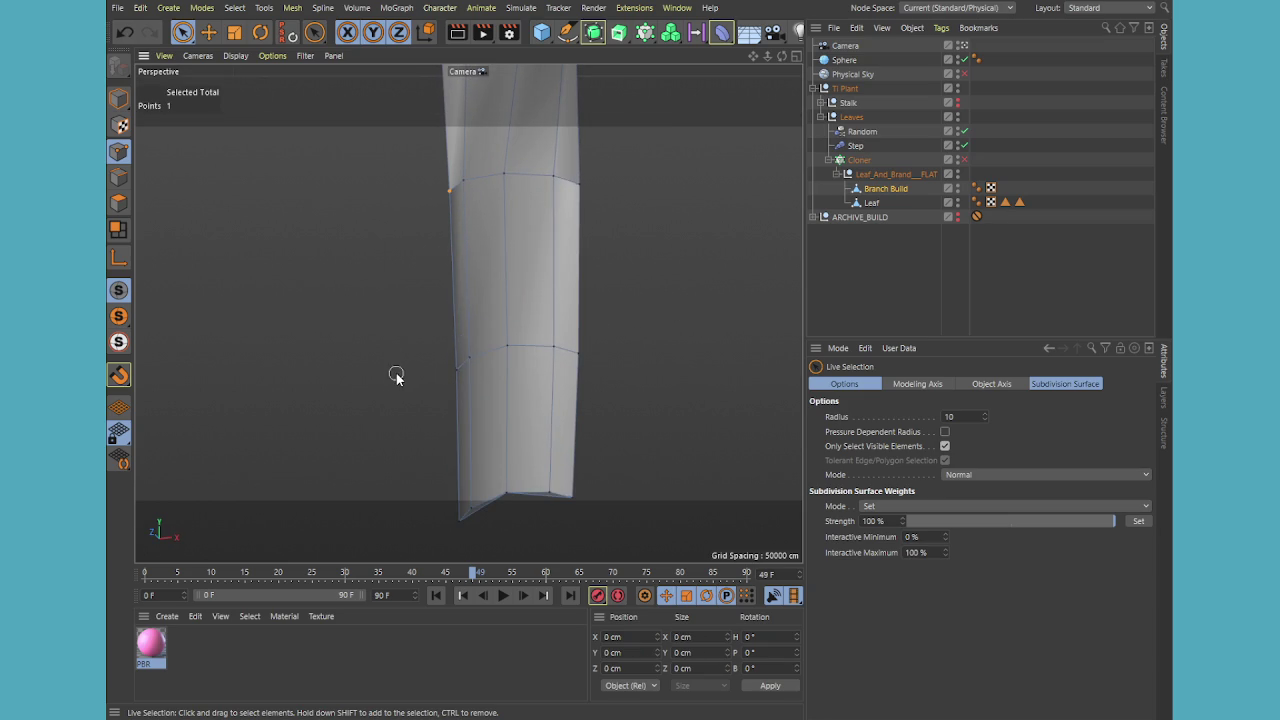
{"action": "left_click", "coordinate": [437, 372], "text": "shift"}
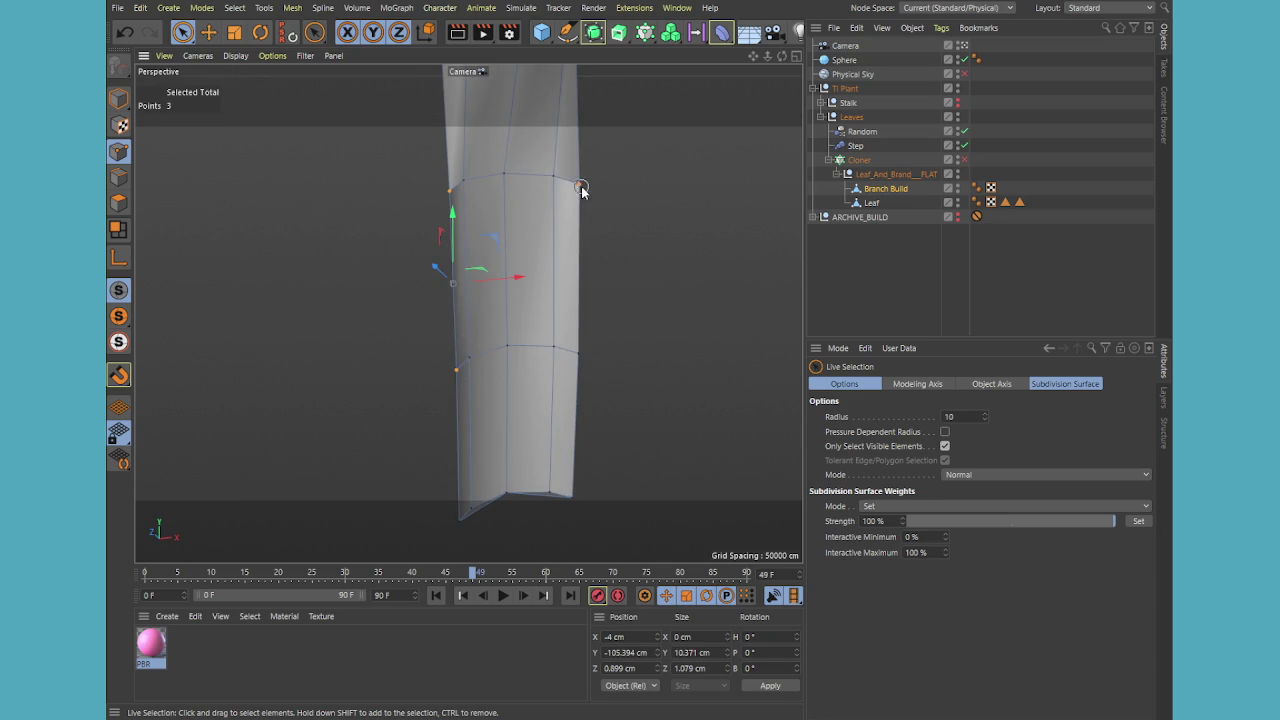
{"action": "left_click", "coordinate": [575, 345], "text": "shift"}
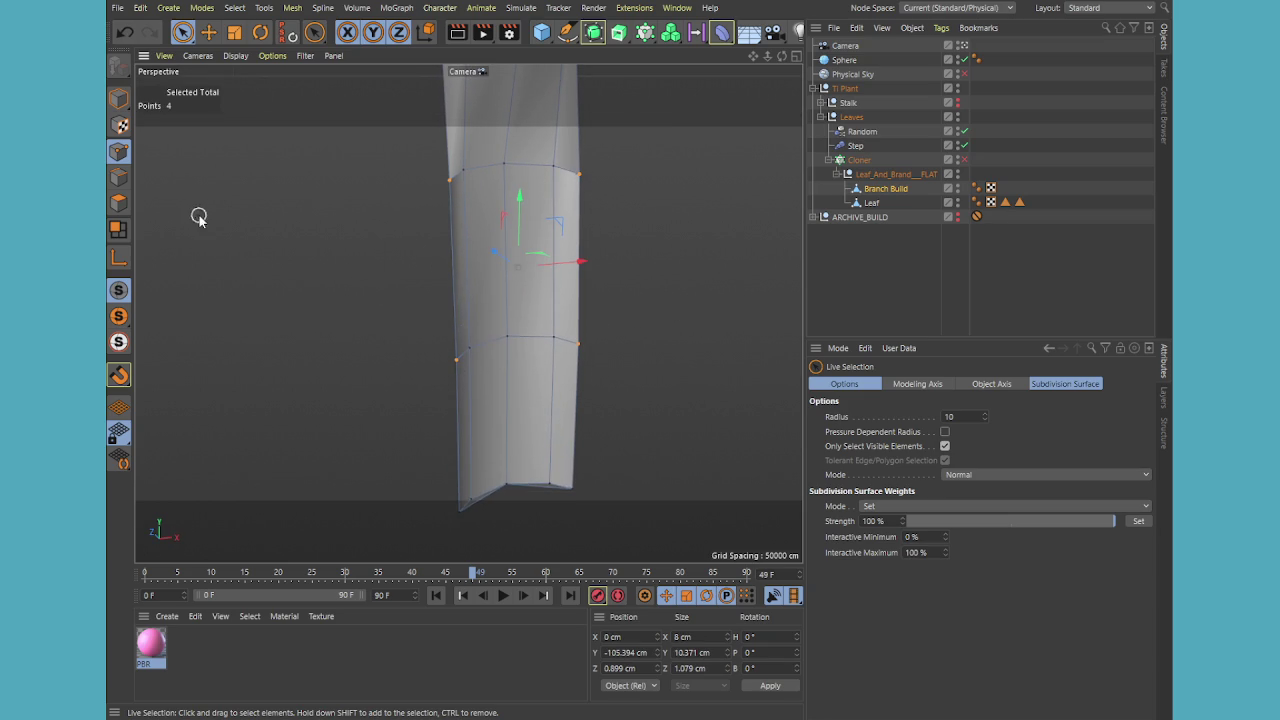
{"action": "left_click", "coordinate": [128, 182]}
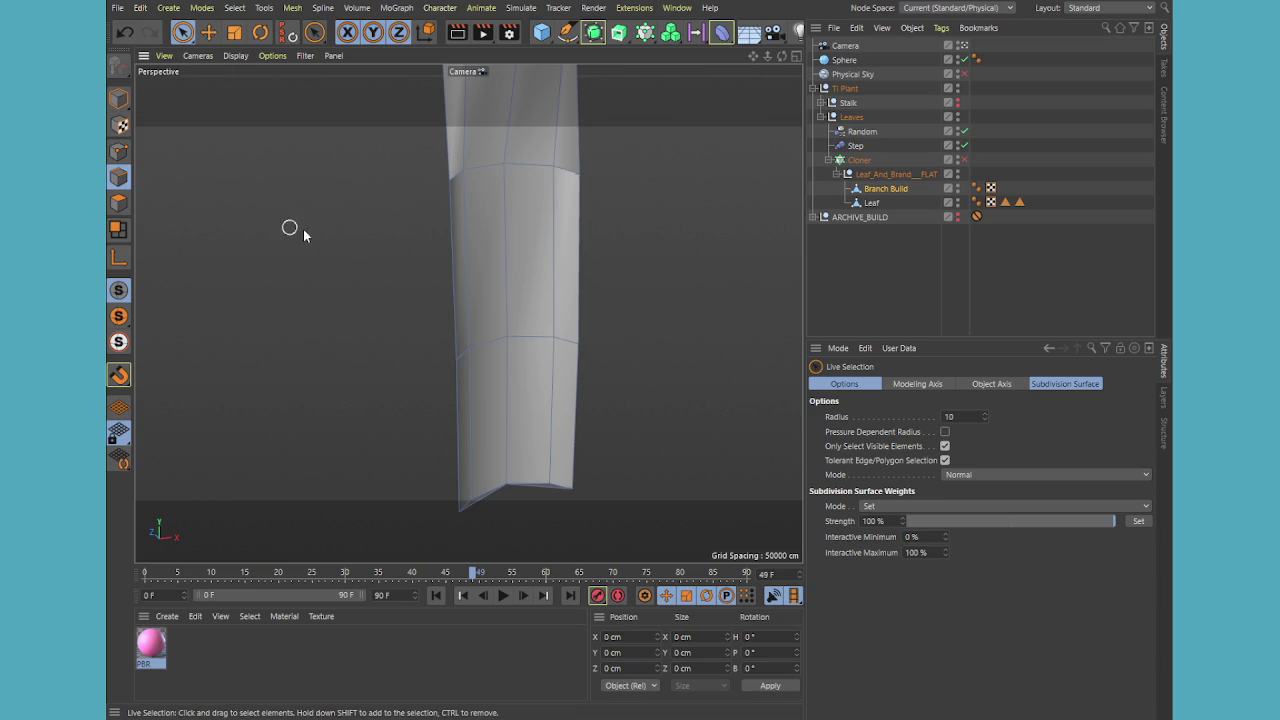
- Bevel the two selected joint edges into a thin chamfer with Bevel (M~S)
{"action": "left_click", "coordinate": [446, 242]}
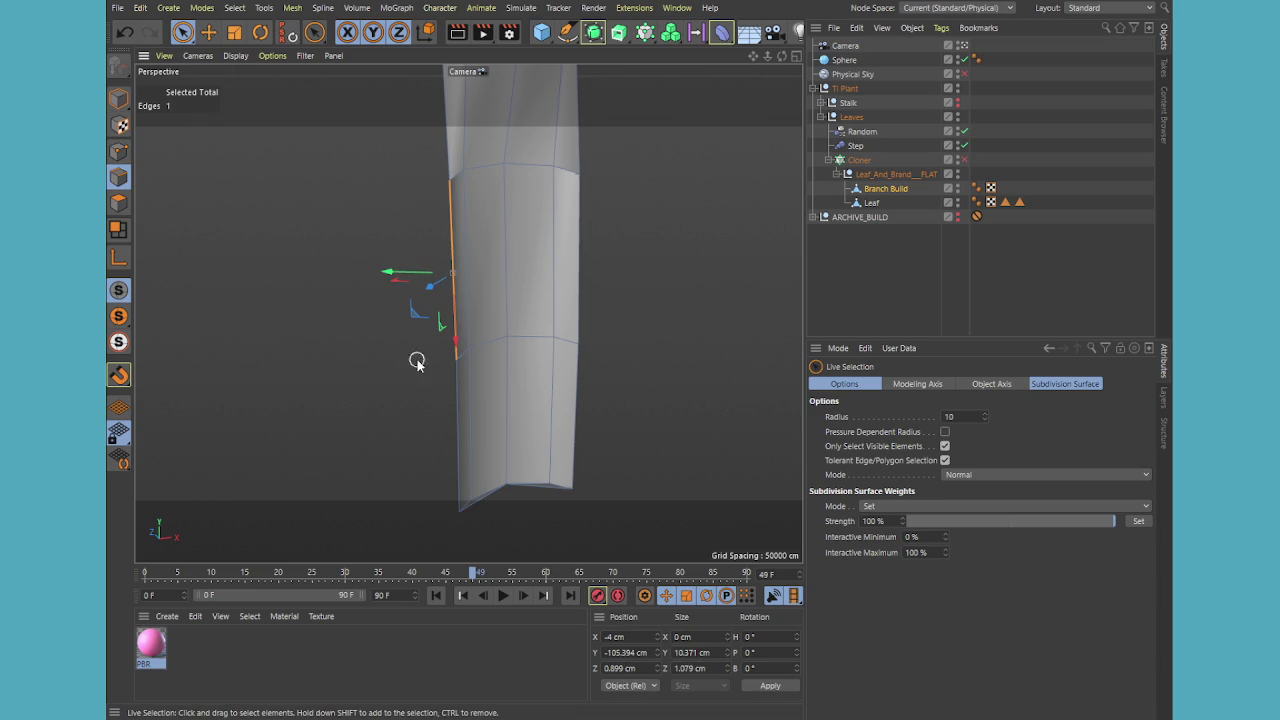
{"action": "left_click", "coordinate": [452, 402], "text": "shift"}
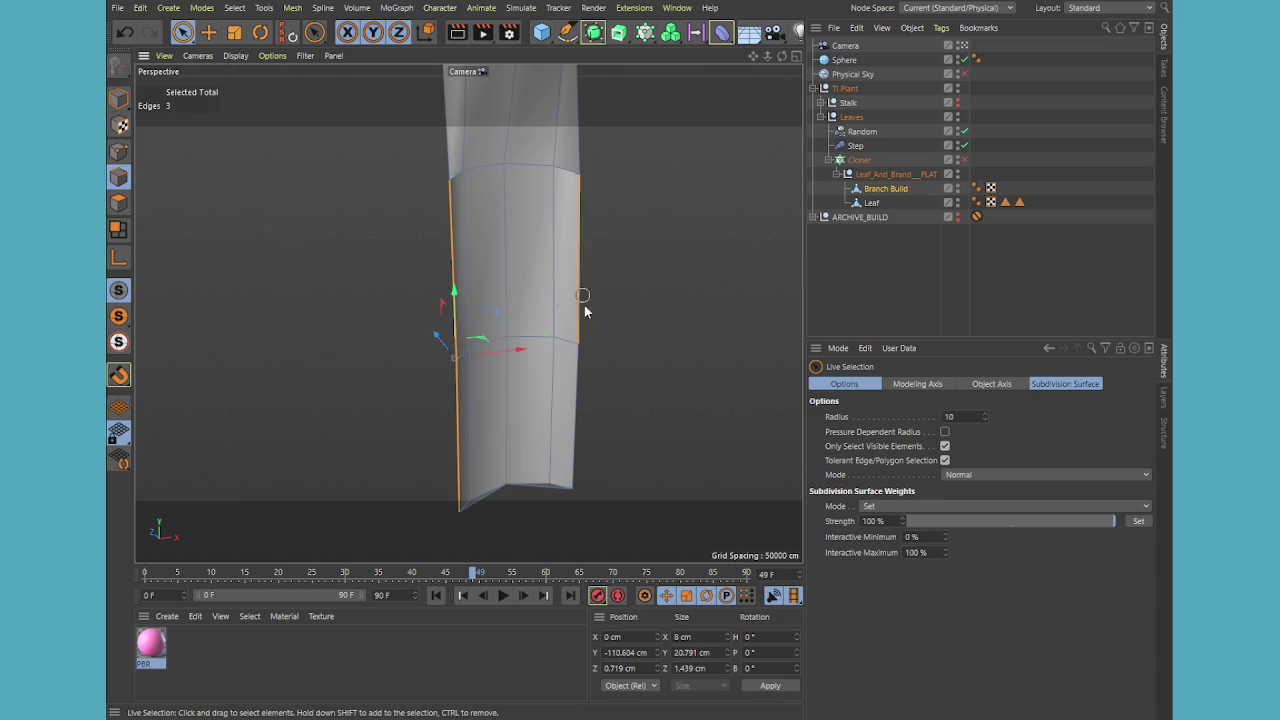
{"action": "mouse_move", "coordinate": [581, 383]}
{"action": "left_mouse_down", "text": "alt"}
{"action": "mouse_move", "coordinate": [615, 395]}
{"action": "mouse_move", "coordinate": [595, 389]}
{"action": "mouse_move", "coordinate": [600, 353]}
{"action": "mouse_move", "coordinate": [640, 371]}
{"action": "mouse_move", "coordinate": [521, 285]}
{"action": "mouse_move", "coordinate": [580, 246]}
{"action": "mouse_move", "coordinate": [580, 194]}
{"action": "mouse_move", "coordinate": [491, 177]}
{"action": "mouse_move", "coordinate": [424, 206]}
{"action": "mouse_move", "coordinate": [551, 251]}
{"action": "mouse_move", "coordinate": [546, 277]}
{"action": "left_mouse_up", "text": "alt"}
{"action": "key", "text": "m"}
{"action": "key", "text": "s"}
{"action": "mouse_move", "coordinate": [598, 492]}
{"action": "left_mouse_down", "text": "alt"}
{"action": "mouse_move", "coordinate": [623, 337]}
{"action": "mouse_move", "coordinate": [470, 300]}
{"action": "mouse_move", "coordinate": [457, 210]}
{"action": "mouse_move", "coordinate": [446, 403]}
{"action": "left_mouse_up", "text": "alt"}
- Switch to Points mode and select the stray corner points at the joint's bottom
{"action": "left_click", "coordinate": [183, 33]}
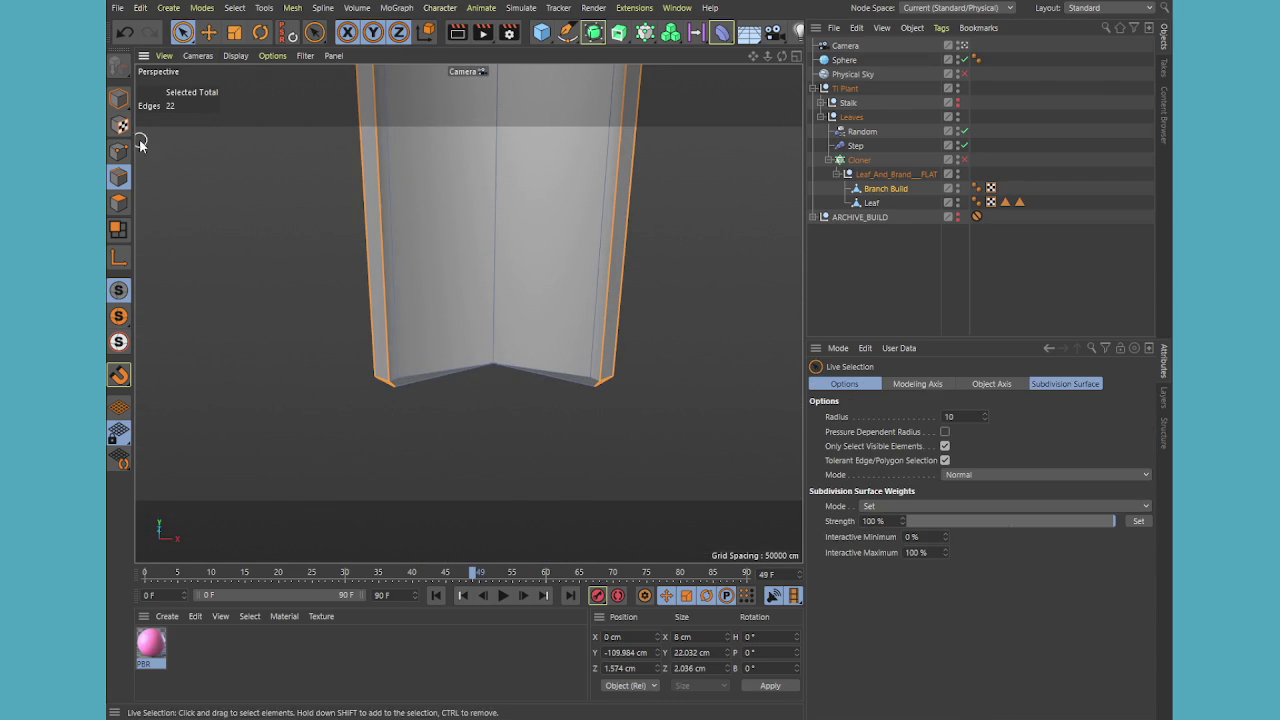
{"action": "left_click", "coordinate": [118, 151]}
{"action": "scroll", "coordinate": [409, 416], "scroll_direction": "up", "scroll_amount": 2}
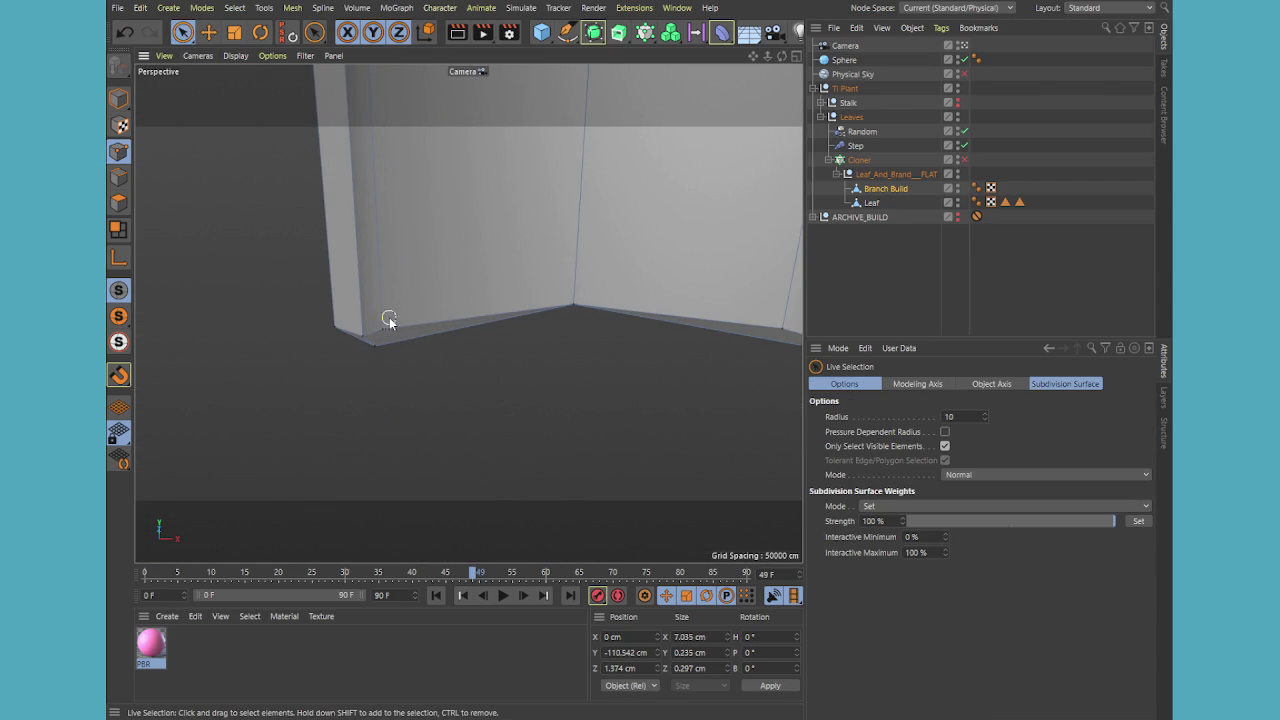
{"action": "left_click", "coordinate": [371, 343]}
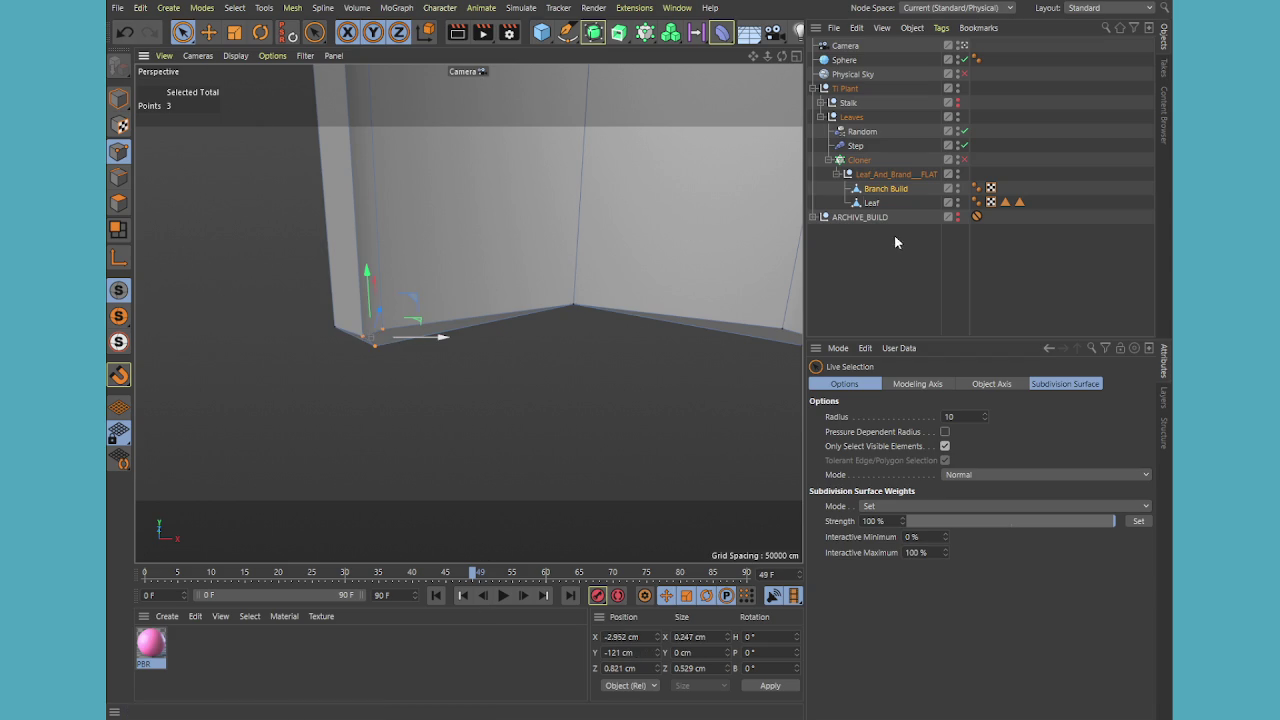
{"action": "mouse_move", "coordinate": [523, 263]}
{"action": "left_mouse_down", "text": "alt"}
{"action": "mouse_move", "coordinate": [571, 323]}
{"action": "mouse_move", "coordinate": [512, 483]}
{"action": "mouse_move", "coordinate": [517, 360]}
{"action": "mouse_move", "coordinate": [423, 346]}
{"action": "mouse_move", "coordinate": [377, 391]}
{"action": "mouse_move", "coordinate": [426, 428]}
{"action": "mouse_move", "coordinate": [454, 408]}
{"action": "mouse_move", "coordinate": [411, 370]}
{"action": "left_mouse_up", "text": "alt"}
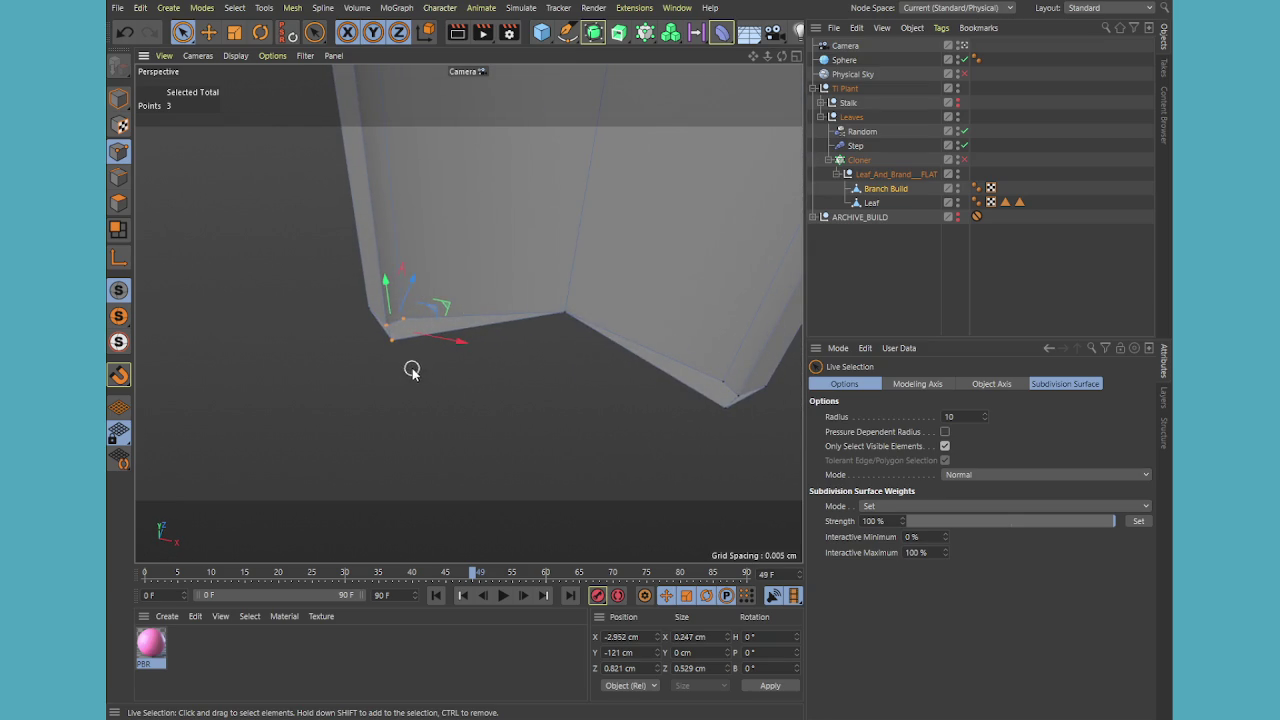
{"action": "left_click", "coordinate": [390, 344]}
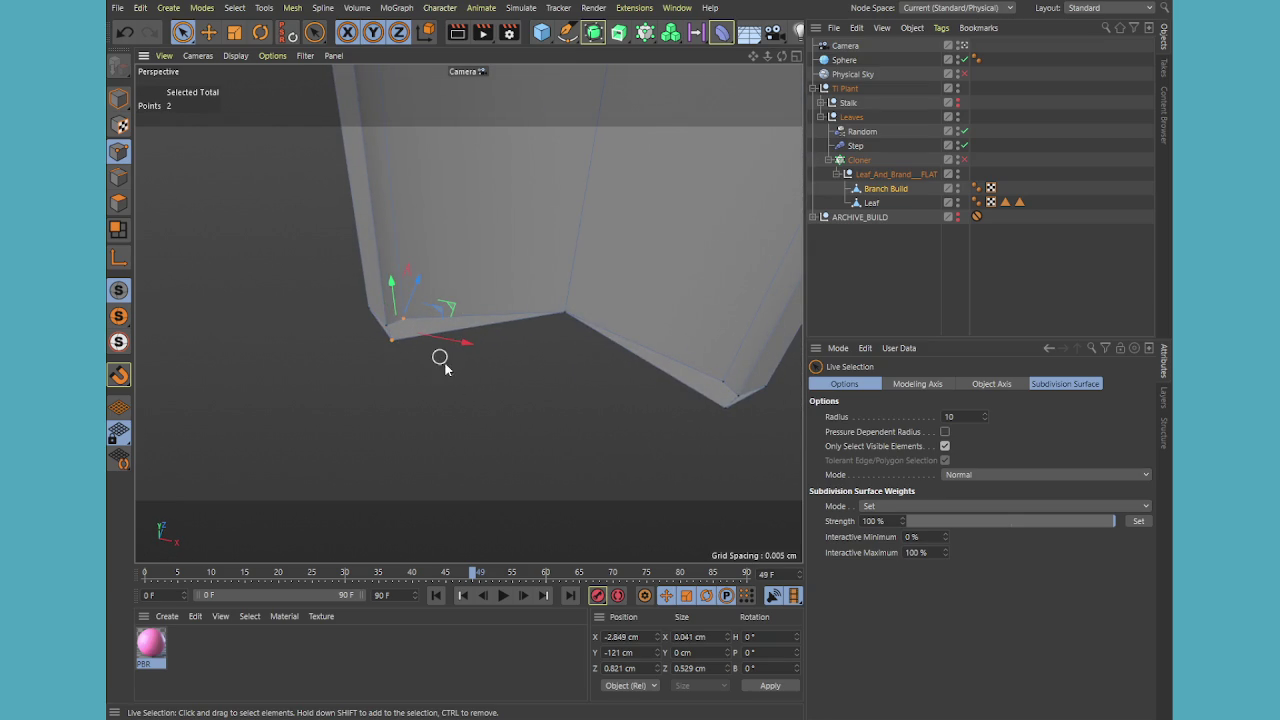
- Weld both pairs of stray corner points into single points with the Weld tool
{"action": "key", "text": "m"}
{"action": "key", "text": "o"}
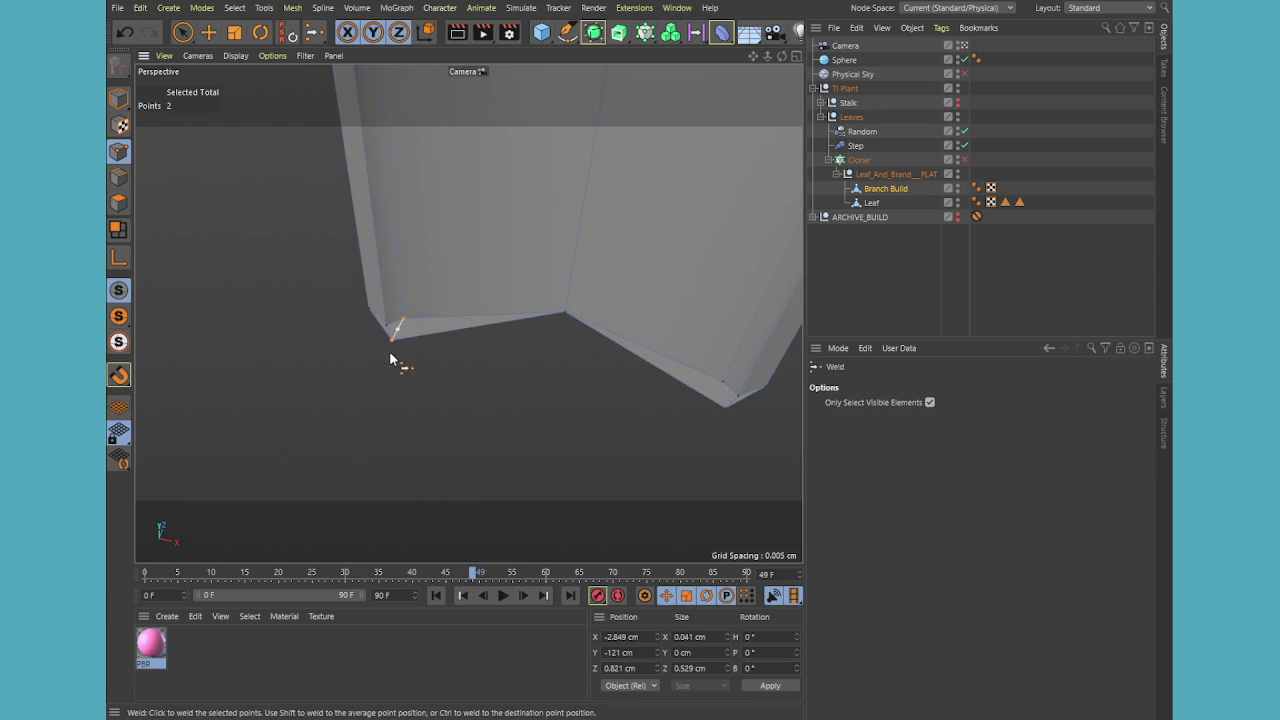
{"action": "left_click", "coordinate": [404, 318]}
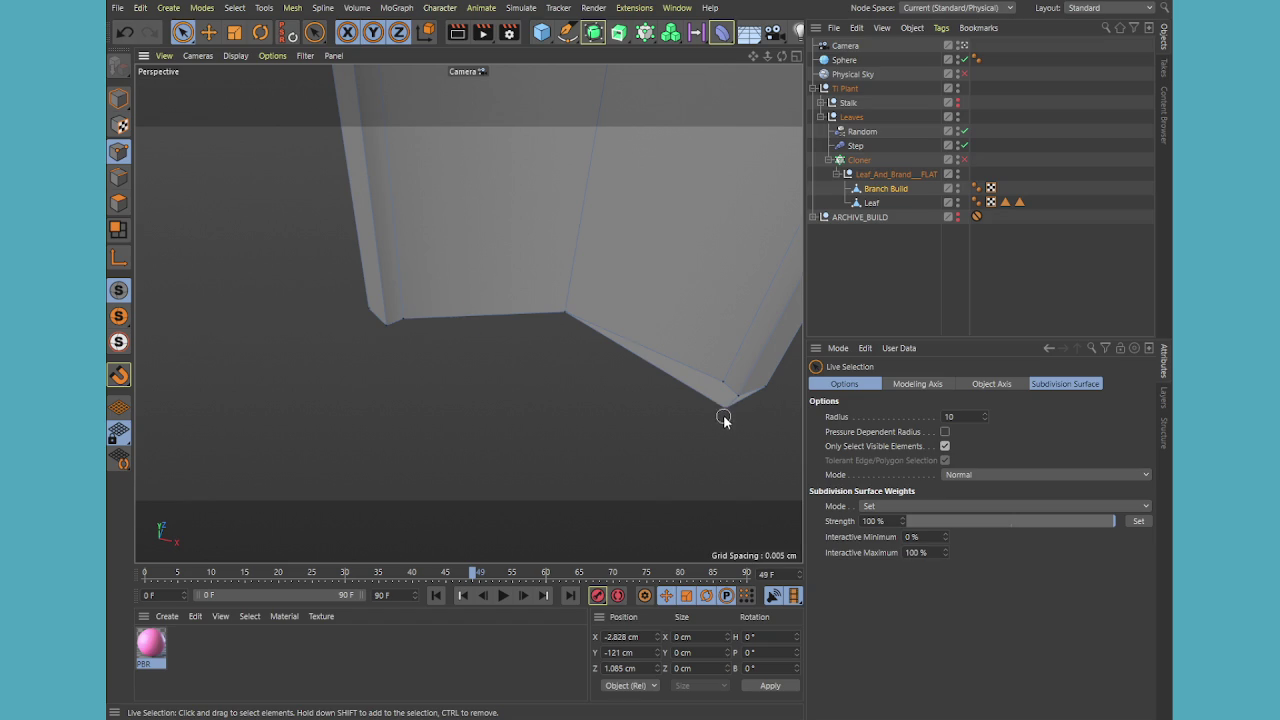
{"action": "key", "text": "m"}
{"action": "key", "text": "q"}
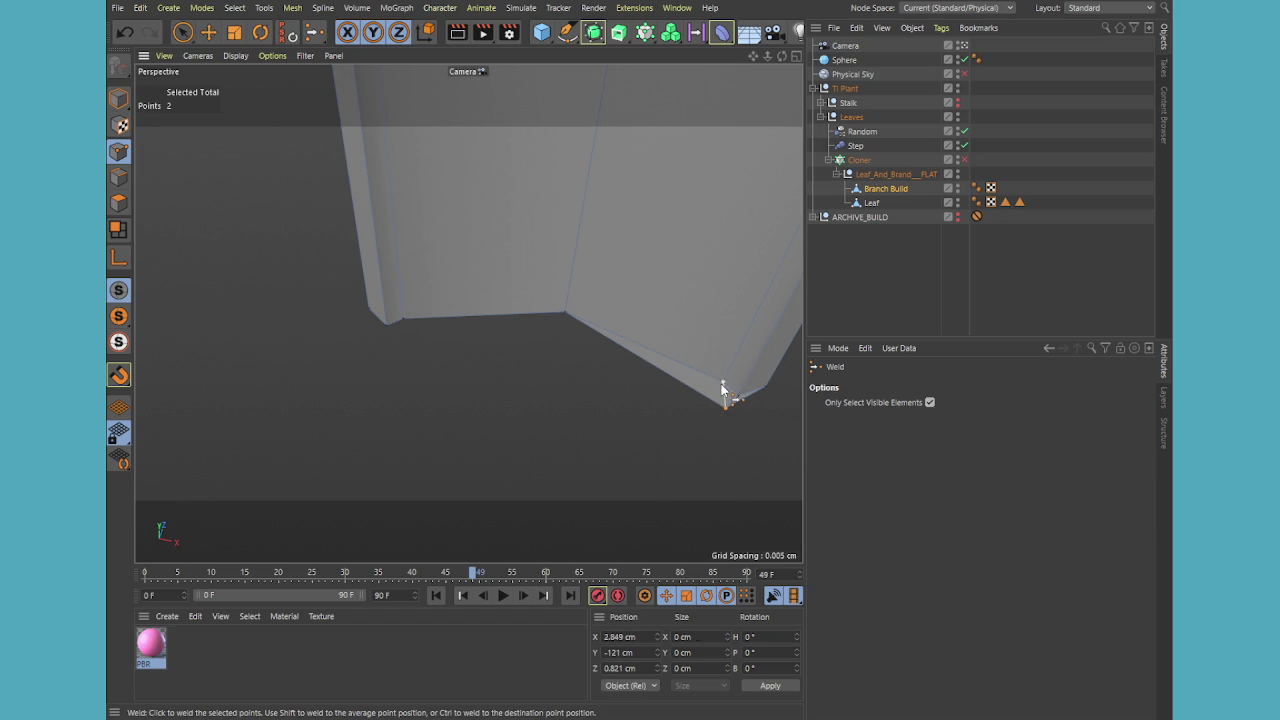
{"action": "left_click", "coordinate": [717, 384]}
{"action": "key", "text": "o"}
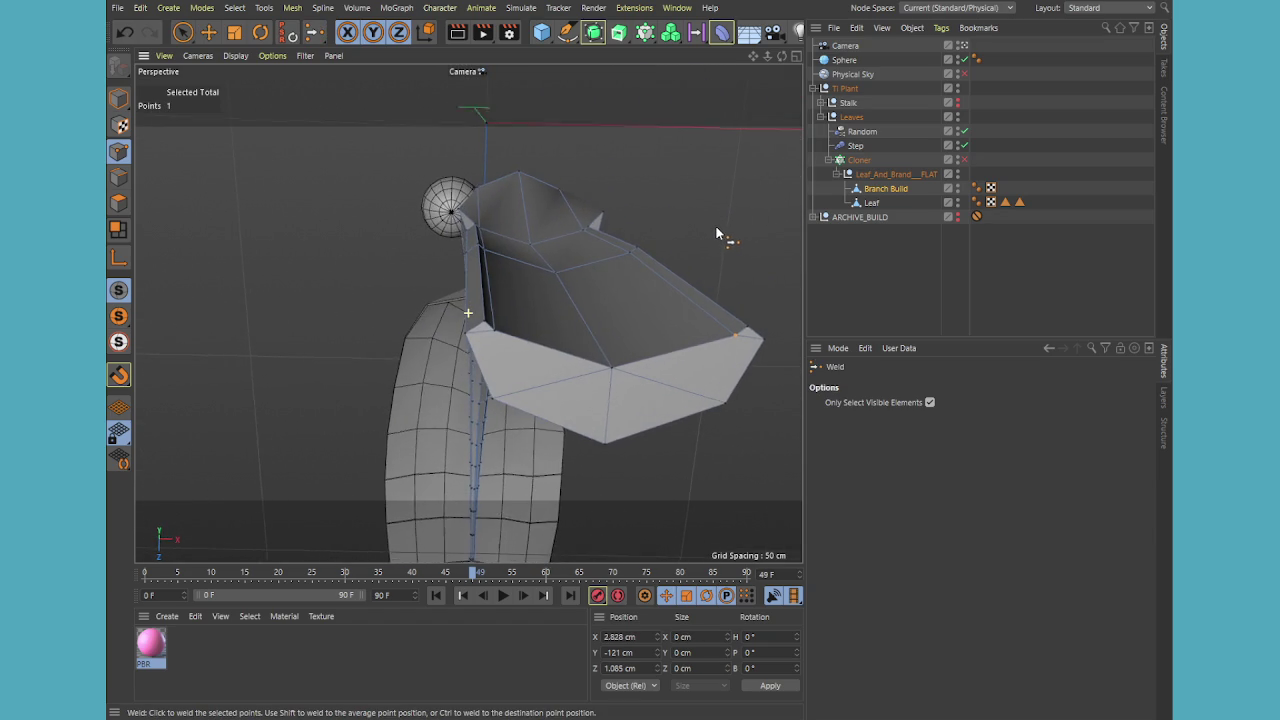
{"action": "mouse_move", "coordinate": [691, 274]}
{"action": "left_mouse_down", "text": "alt"}
{"action": "mouse_move", "coordinate": [559, 328]}
{"action": "mouse_move", "coordinate": [690, 355]}
{"action": "mouse_move", "coordinate": [708, 378]}
{"action": "mouse_move", "coordinate": [645, 401]}
{"action": "mouse_move", "coordinate": [517, 411]}
{"action": "mouse_move", "coordinate": [529, 432]}
{"action": "mouse_move", "coordinate": [603, 286]}
{"action": "mouse_move", "coordinate": [601, 306]}
{"action": "mouse_move", "coordinate": [670, 307]}
{"action": "left_mouse_up", "text": "alt"}
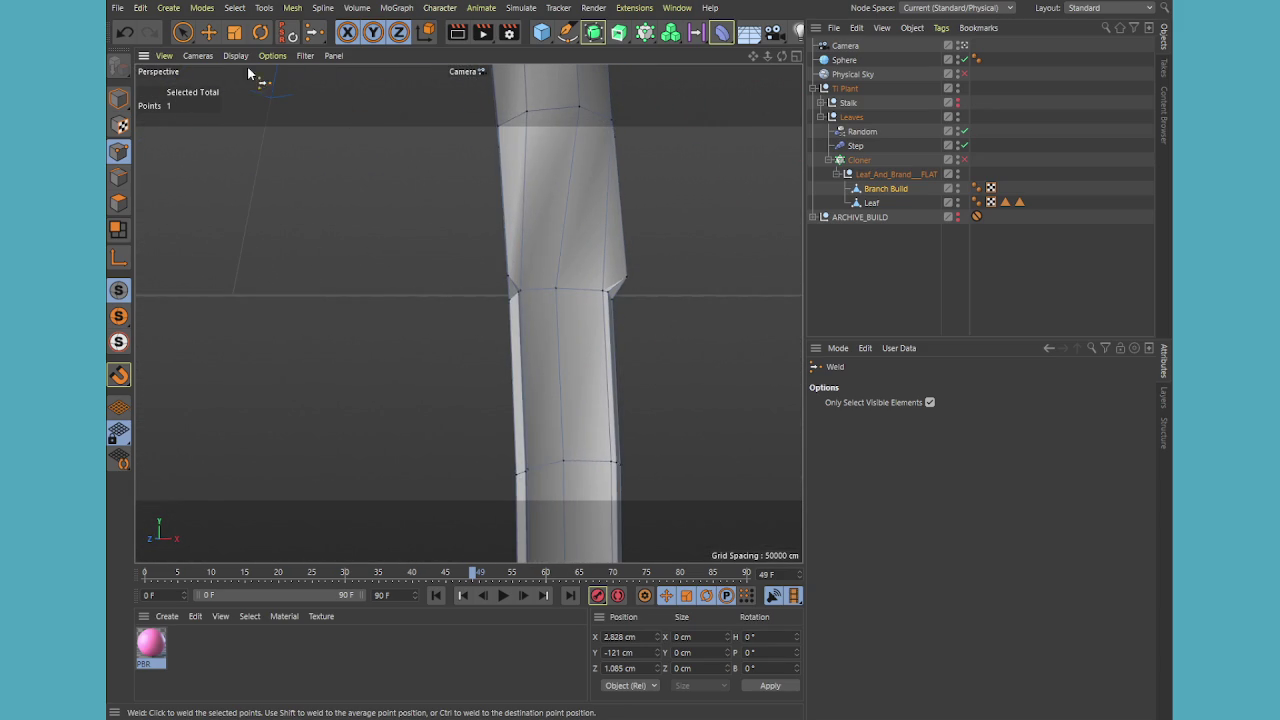
- Shift the joint's side points forward along Z, discarding a trial 84% width scale
{"action": "left_click", "coordinate": [182, 32]}
{"action": "left_click", "coordinate": [632, 280]}
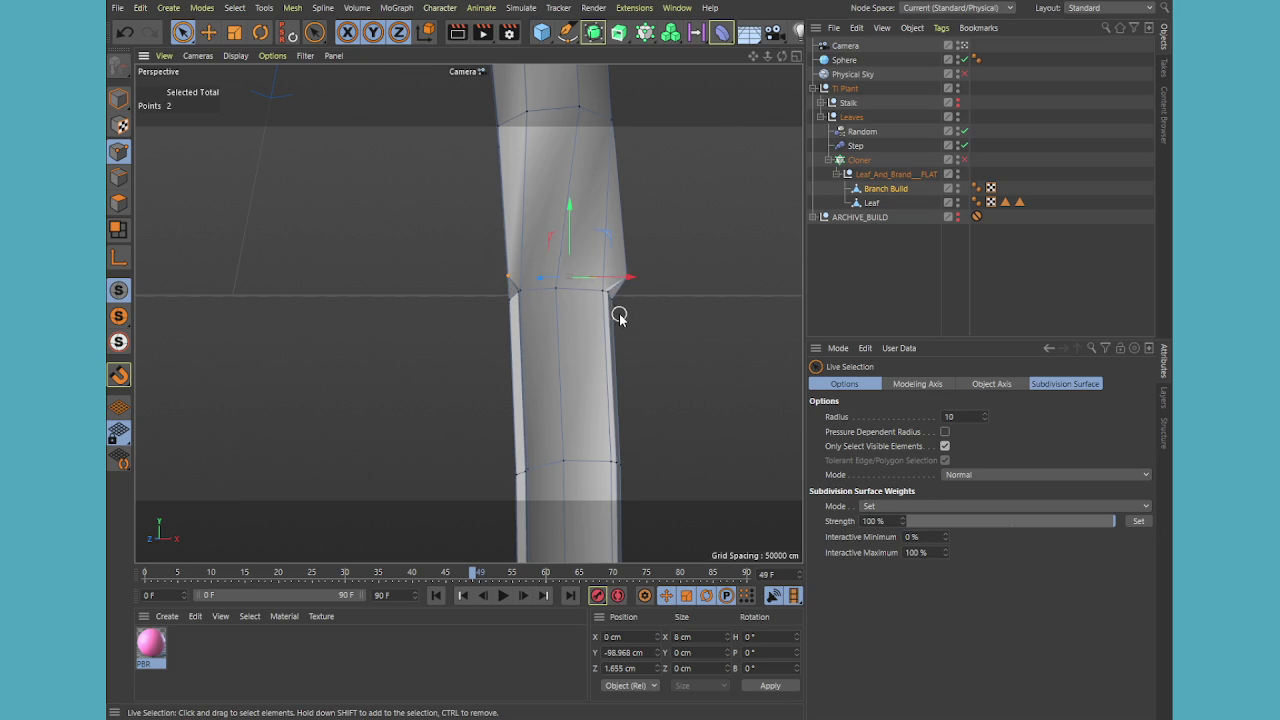
{"action": "mouse_move", "coordinate": [619, 316]}
{"action": "left_mouse_down", "text": "alt"}
{"action": "mouse_move", "coordinate": [583, 380]}
{"action": "mouse_move", "coordinate": [414, 423]}
{"action": "left_mouse_up", "text": "alt"}
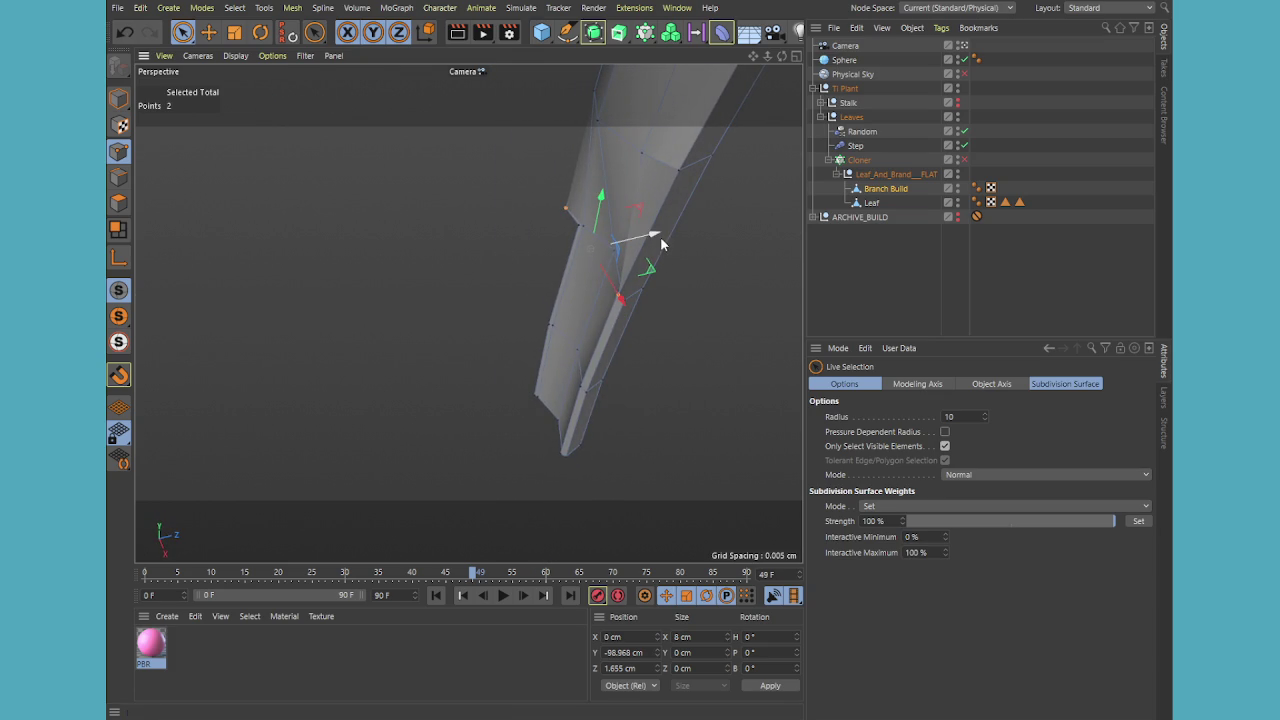
{"action": "mouse_move", "coordinate": [660, 238]}
{"action": "left_mouse_down"}
{"action": "mouse_move", "coordinate": [660, 293]}
{"action": "mouse_move", "coordinate": [698, 248]}
{"action": "left_mouse_up"}
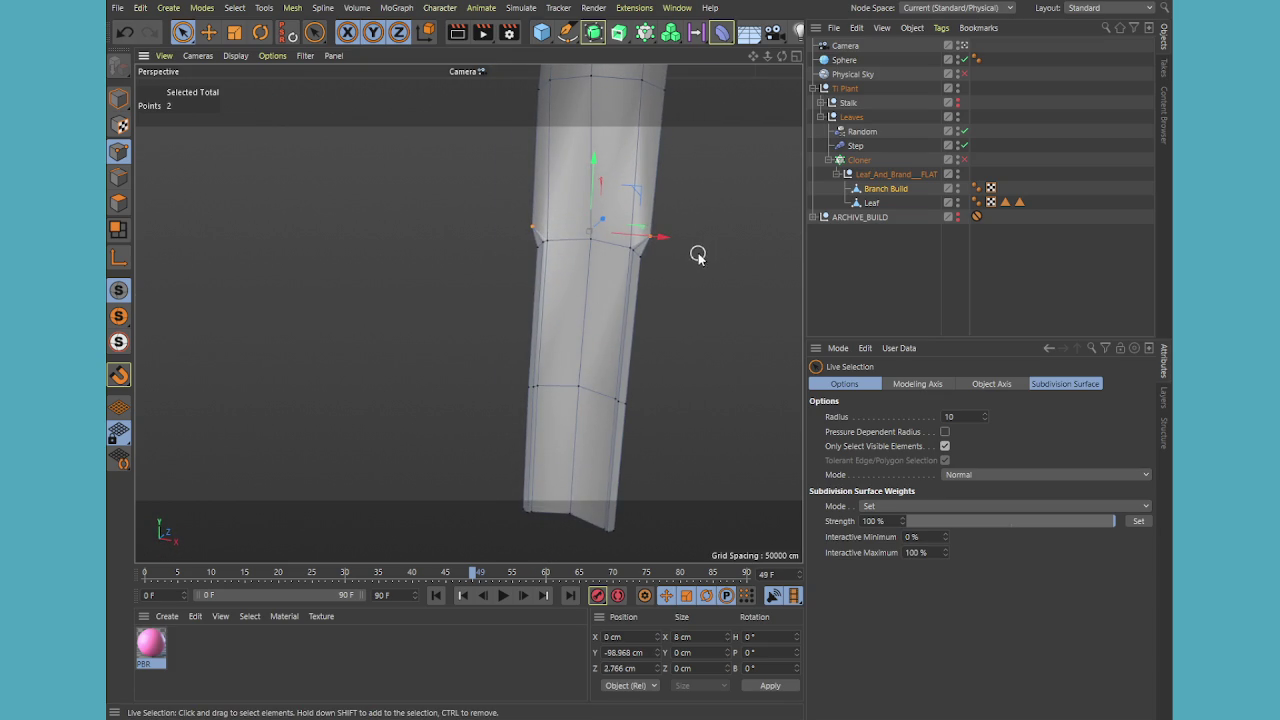
{"action": "key", "text": "t"}
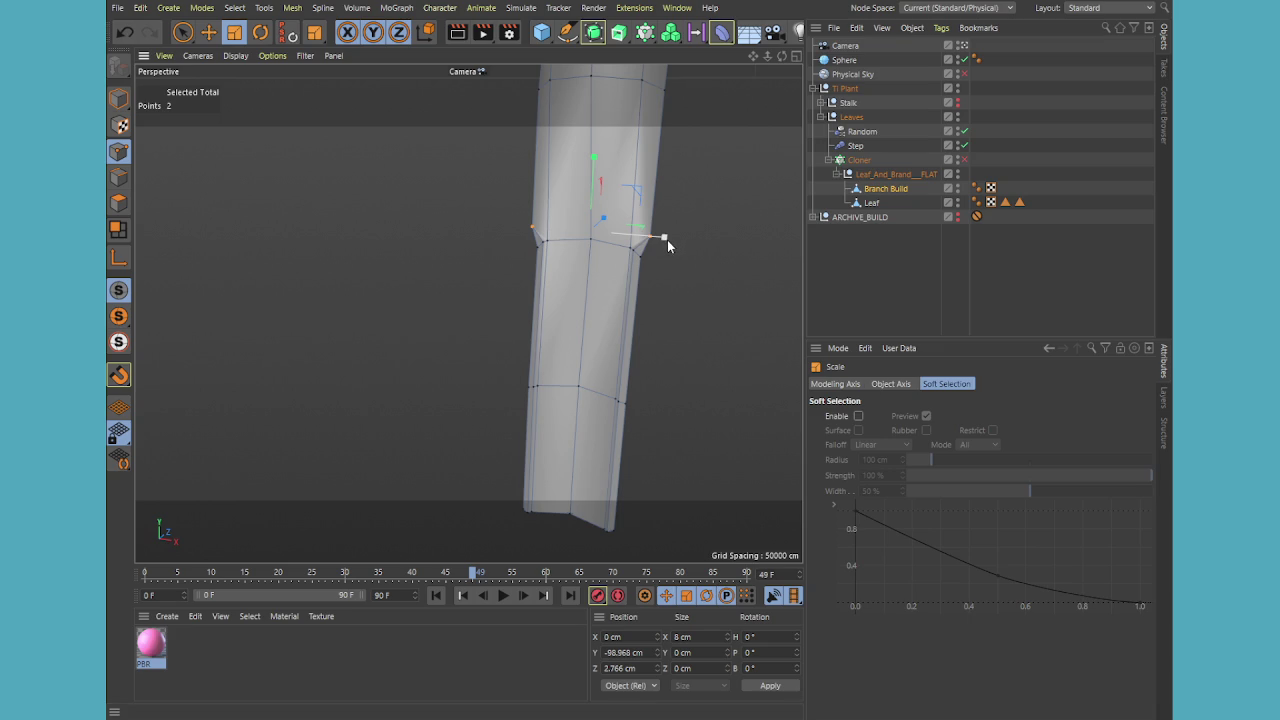
{"action": "mouse_move", "coordinate": [667, 240]}
{"action": "left_mouse_down"}
{"action": "mouse_move", "coordinate": [564, 247]}
{"action": "mouse_move", "coordinate": [595, 269]}
{"action": "mouse_move", "coordinate": [691, 257]}
{"action": "mouse_move", "coordinate": [777, 277]}
{"action": "mouse_move", "coordinate": [727, 298]}
{"action": "mouse_move", "coordinate": [700, 282]}
{"action": "mouse_move", "coordinate": [797, 262]}
{"action": "mouse_move", "coordinate": [710, 264]}
{"action": "left_mouse_up"}
{"action": "key", "text": "ctrl+z"}
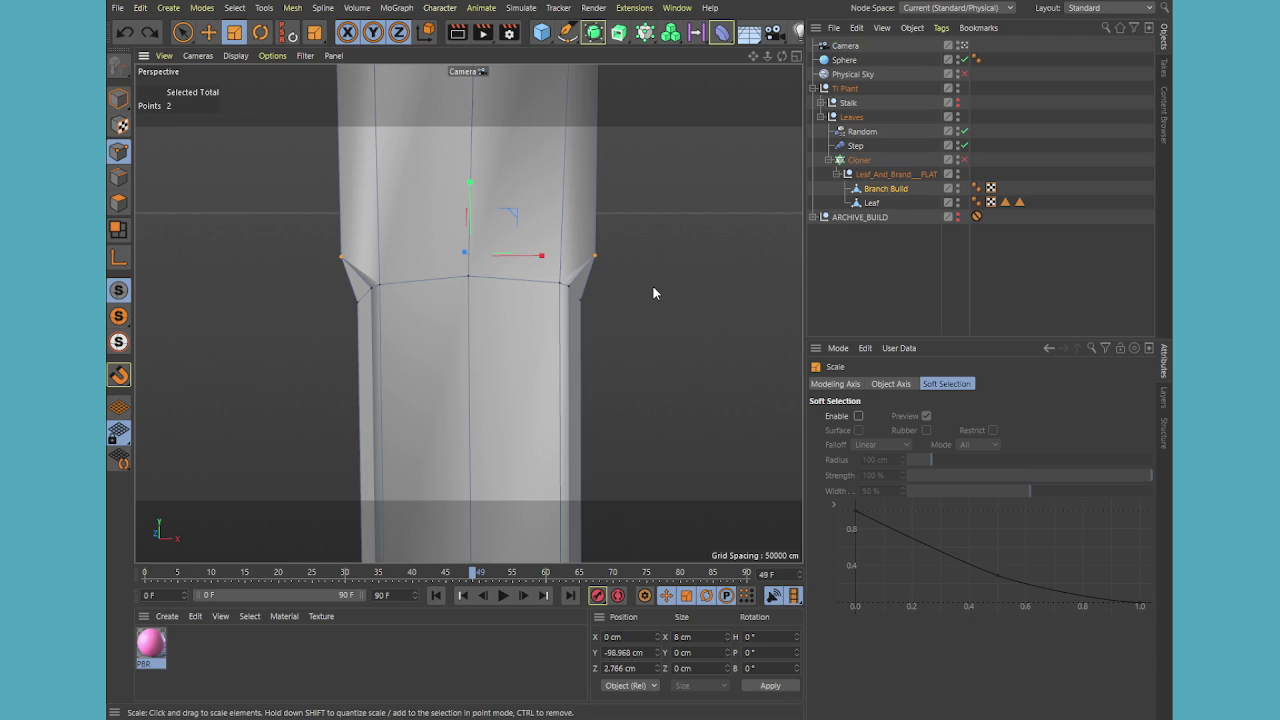
{"action": "mouse_move", "coordinate": [643, 387]}
{"action": "left_mouse_down", "text": "alt"}
{"action": "mouse_move", "coordinate": [587, 237]}
{"action": "mouse_move", "coordinate": [617, 335]}
{"action": "left_mouse_up", "text": "alt"}
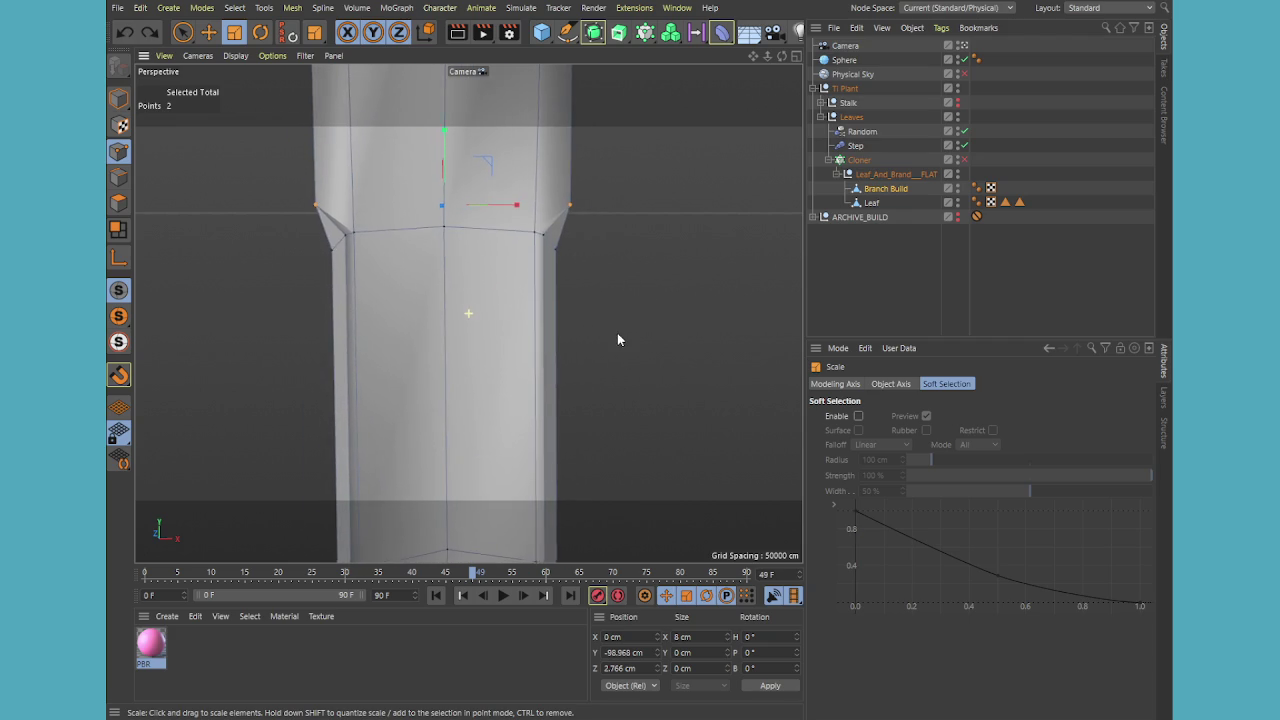
- Weld the left flared joint points onto their neighbouring corner vertex
{"action": "left_click", "coordinate": [184, 33]}
{"action": "left_click", "coordinate": [341, 243]}
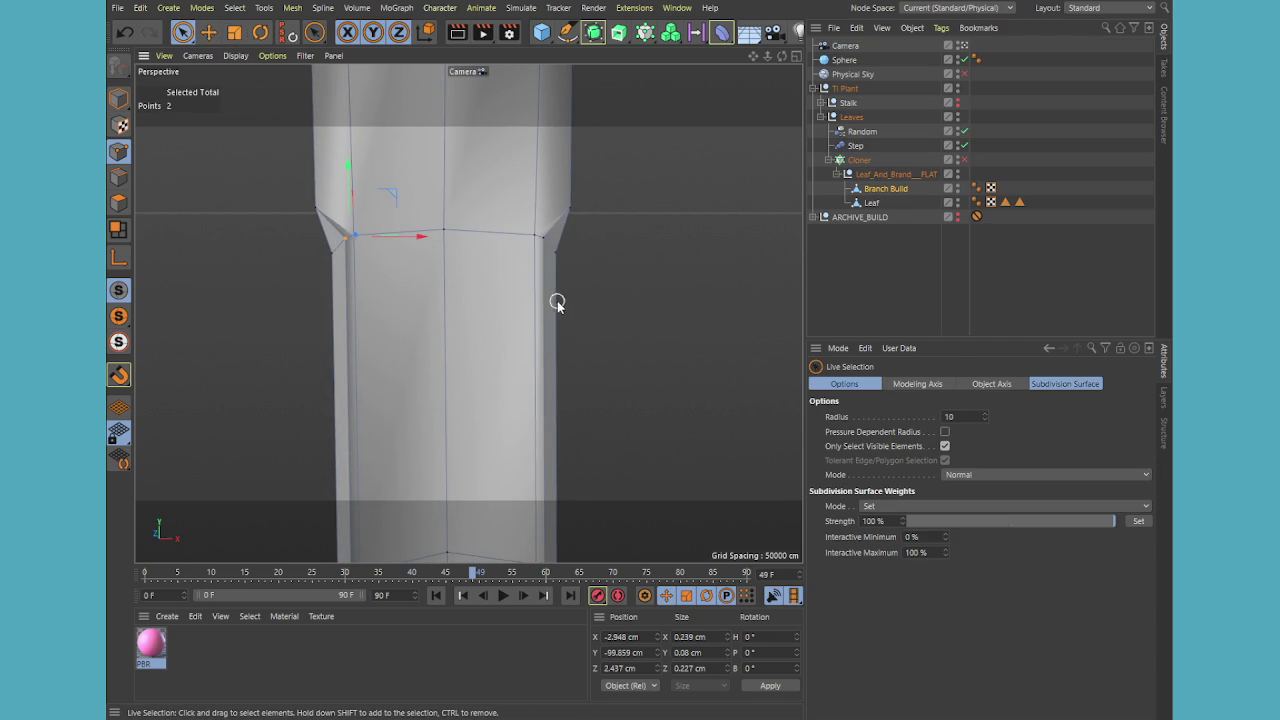
{"action": "key", "text": "t"}
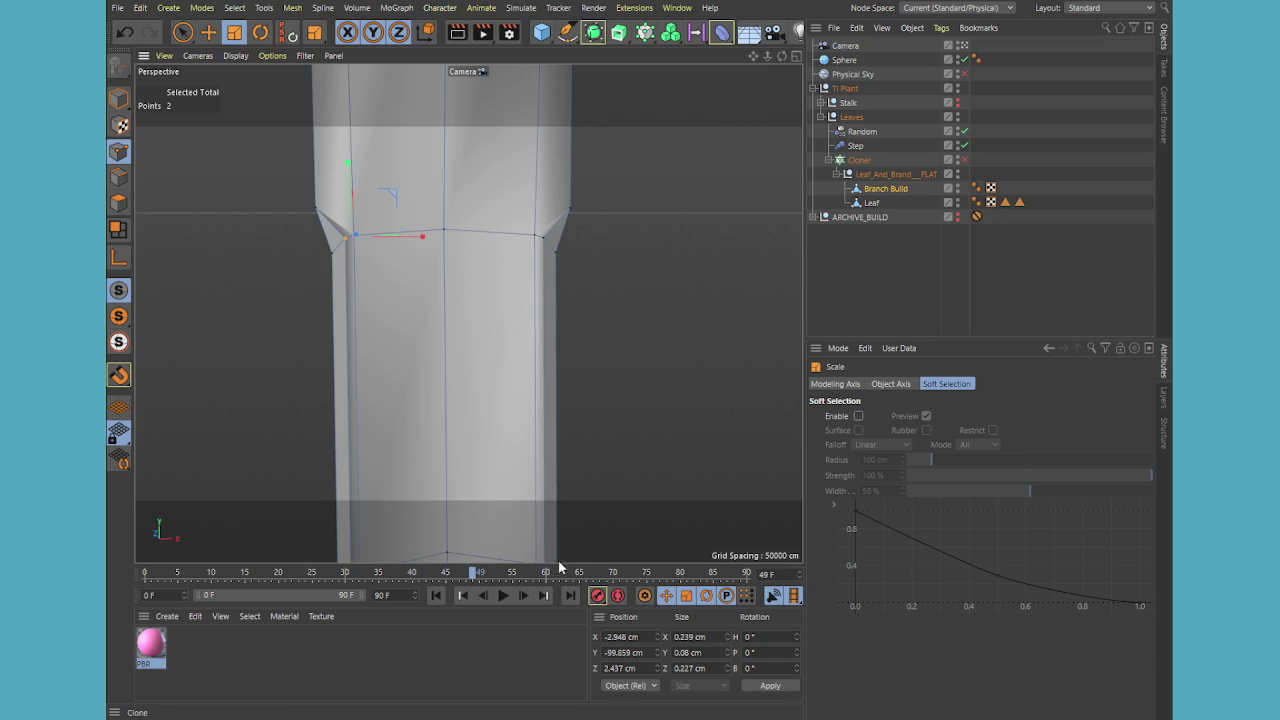
{"action": "key", "text": "m"}
{"action": "key", "text": "q"}
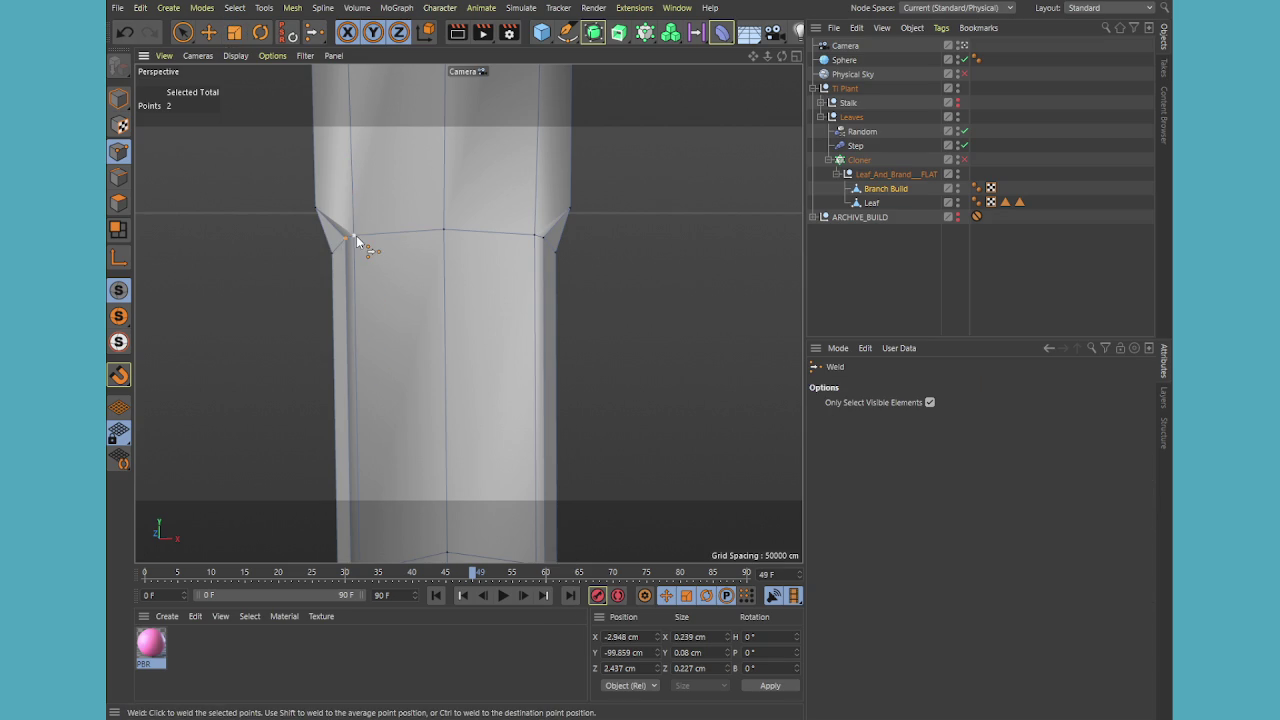
{"action": "left_click", "coordinate": [356, 238]}
{"action": "key", "text": "9"}
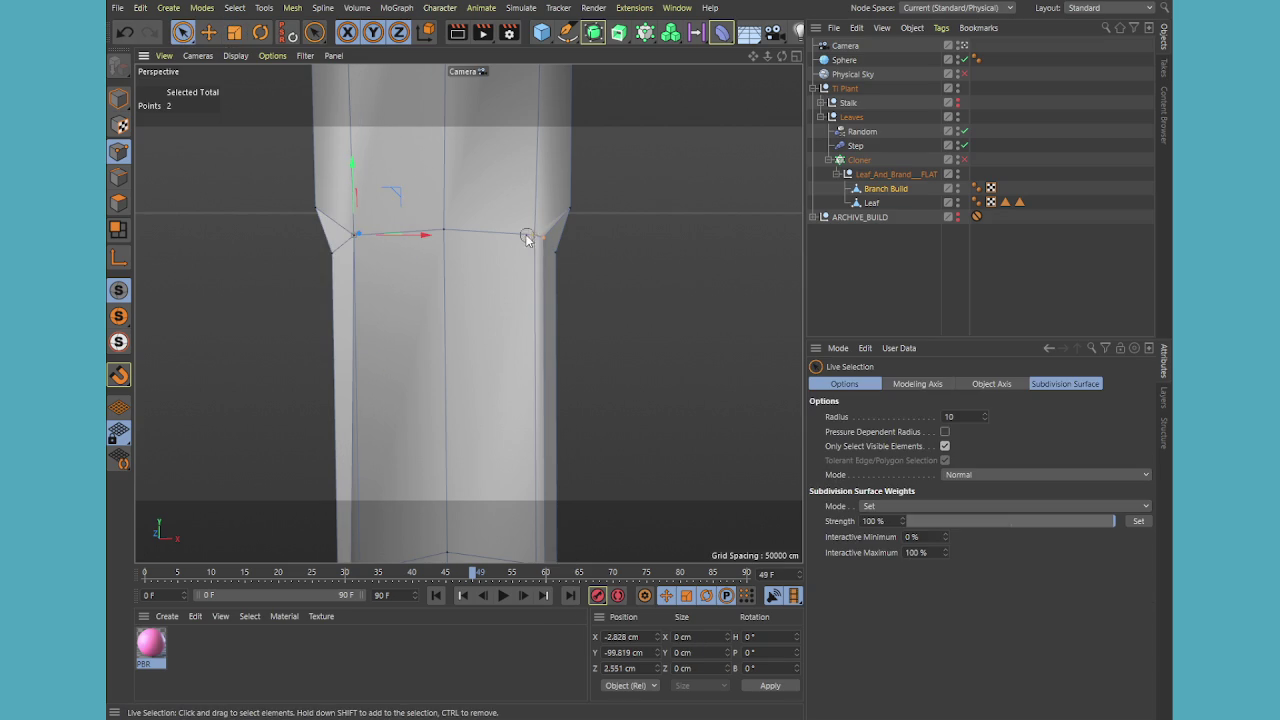
- Weld the right flared joint points onto their neighbouring corner vertex
{"action": "key", "text": "m"}
{"action": "key", "text": "q"}
{"action": "left_click", "coordinate": [535, 235]}
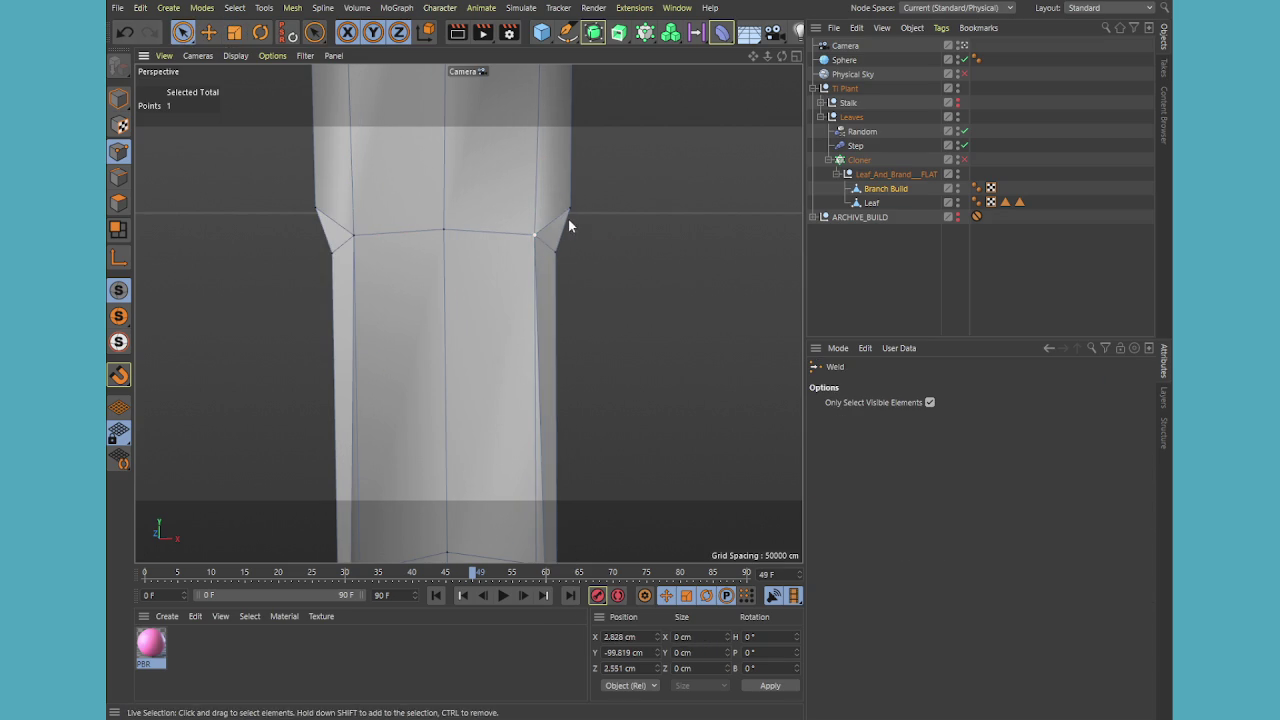
{"action": "key", "text": "9"}
{"action": "left_click_drag", "start_coordinate": [620, 212], "coordinate": [641, 335], "text": "alt"}
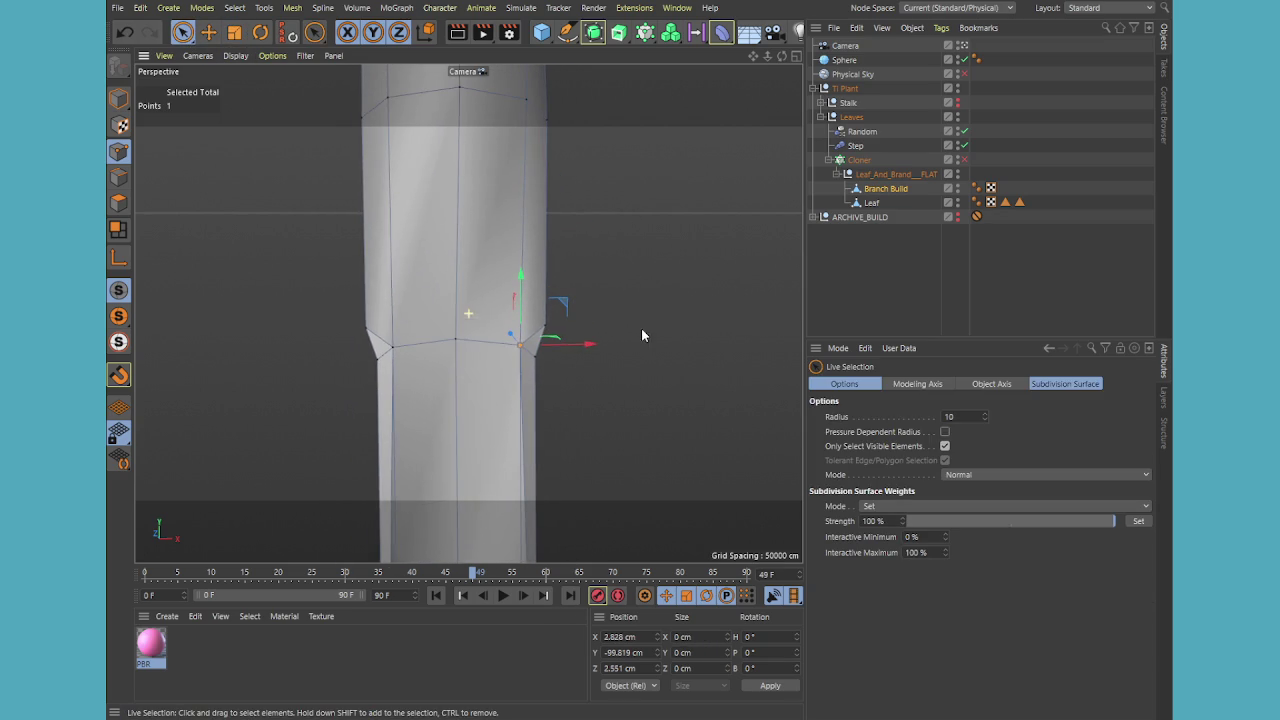
- Select three joint-loop points and a mid stem point, then show the four-view layout
{"action": "mouse_move", "coordinate": [494, 367]}
{"action": "left_mouse_down", "text": "alt"}
{"action": "mouse_move", "coordinate": [563, 329]}
{"action": "mouse_move", "coordinate": [649, 319]}
{"action": "mouse_move", "coordinate": [464, 317]}
{"action": "mouse_move", "coordinate": [469, 330]}
{"action": "mouse_move", "coordinate": [477, 312]}
{"action": "mouse_move", "coordinate": [556, 314]}
{"action": "left_mouse_up", "text": "alt"}
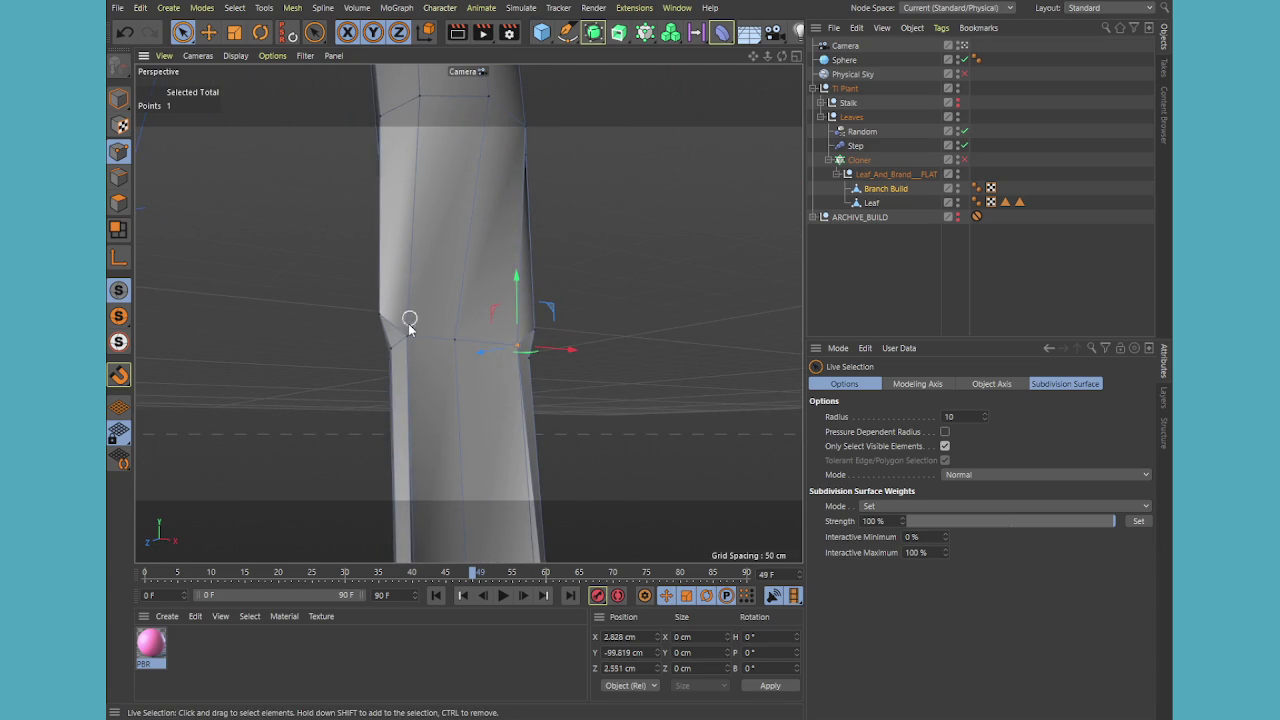
{"action": "mouse_move", "coordinate": [580, 397]}
{"action": "left_mouse_down", "text": "alt"}
{"action": "mouse_move", "coordinate": [383, 352]}
{"action": "mouse_move", "coordinate": [280, 363]}
{"action": "mouse_move", "coordinate": [357, 340]}
{"action": "mouse_move", "coordinate": [369, 251]}
{"action": "left_mouse_up", "text": "alt"}
{"action": "mouse_move", "coordinate": [384, 318]}
{"action": "left_mouse_down", "text": "alt"}
{"action": "mouse_move", "coordinate": [703, 320]}
{"action": "mouse_move", "coordinate": [594, 320]}
{"action": "mouse_move", "coordinate": [496, 337]}
{"action": "mouse_move", "coordinate": [506, 343]}
{"action": "left_mouse_up", "text": "alt"}
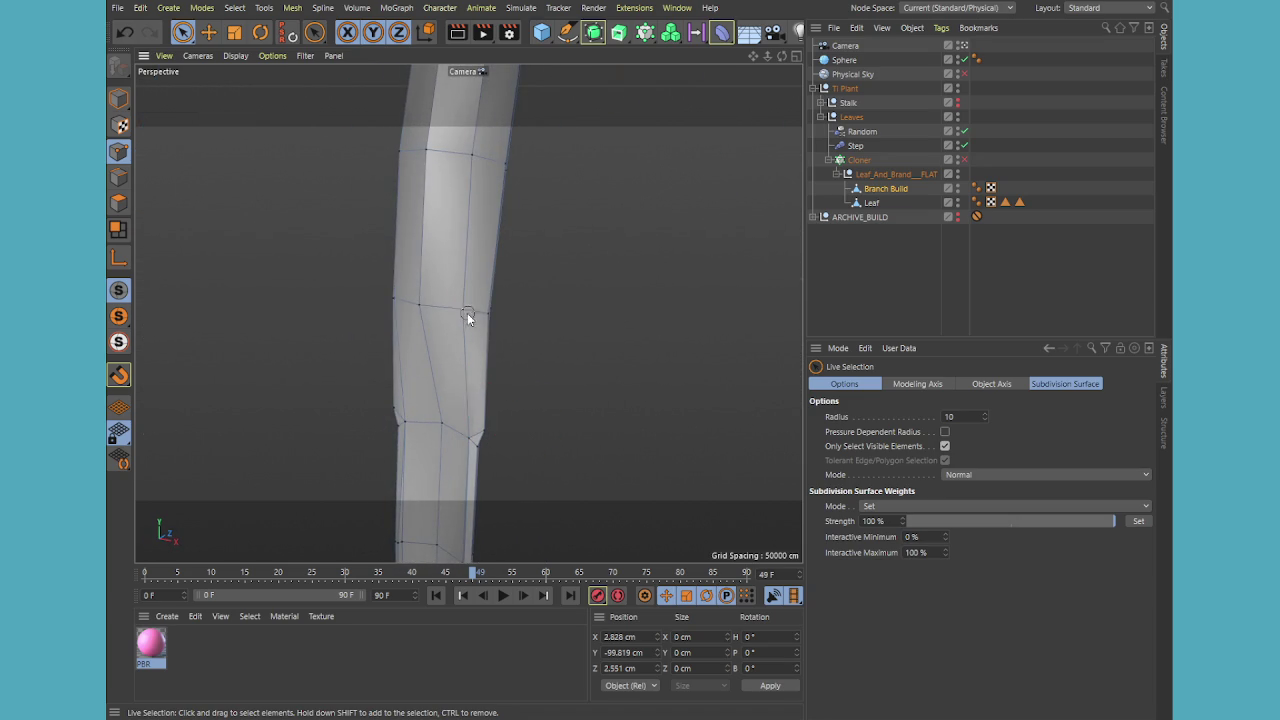
{"action": "mouse_move", "coordinate": [403, 306]}
{"action": "left_mouse_down"}
{"action": "mouse_move", "coordinate": [438, 312]}
{"action": "mouse_move", "coordinate": [457, 286]}
{"action": "left_mouse_up"}
{"action": "mouse_move", "coordinate": [418, 403]}
{"action": "left_mouse_down", "text": "alt"}
{"action": "mouse_move", "coordinate": [384, 346]}
{"action": "mouse_move", "coordinate": [338, 316]}
{"action": "mouse_move", "coordinate": [321, 314]}
{"action": "mouse_move", "coordinate": [311, 332]}
{"action": "mouse_move", "coordinate": [374, 300]}
{"action": "mouse_move", "coordinate": [369, 226]}
{"action": "mouse_move", "coordinate": [421, 352]}
{"action": "mouse_move", "coordinate": [596, 369]}
{"action": "mouse_move", "coordinate": [430, 334]}
{"action": "mouse_move", "coordinate": [454, 354]}
{"action": "mouse_move", "coordinate": [594, 366]}
{"action": "mouse_move", "coordinate": [480, 463]}
{"action": "mouse_move", "coordinate": [384, 270]}
{"action": "mouse_move", "coordinate": [443, 300]}
{"action": "mouse_move", "coordinate": [406, 260]}
{"action": "mouse_move", "coordinate": [417, 220]}
{"action": "mouse_move", "coordinate": [385, 158]}
{"action": "left_mouse_up", "text": "alt"}
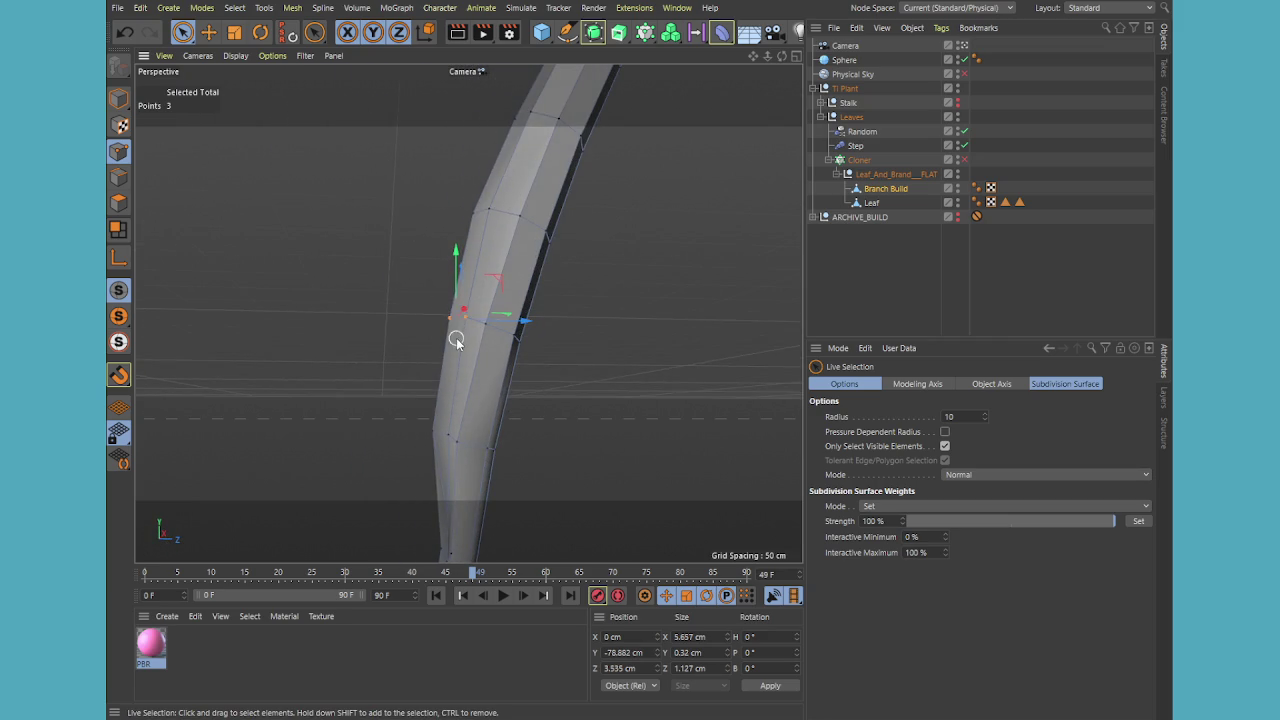
{"action": "mouse_move", "coordinate": [471, 337]}
{"action": "left_mouse_down", "text": "alt"}
{"action": "mouse_move", "coordinate": [473, 365]}
{"action": "mouse_move", "coordinate": [628, 423]}
{"action": "mouse_move", "coordinate": [425, 347]}
{"action": "mouse_move", "coordinate": [396, 374]}
{"action": "mouse_move", "coordinate": [501, 280]}
{"action": "left_mouse_up", "text": "alt"}
{"action": "left_click", "coordinate": [415, 321]}
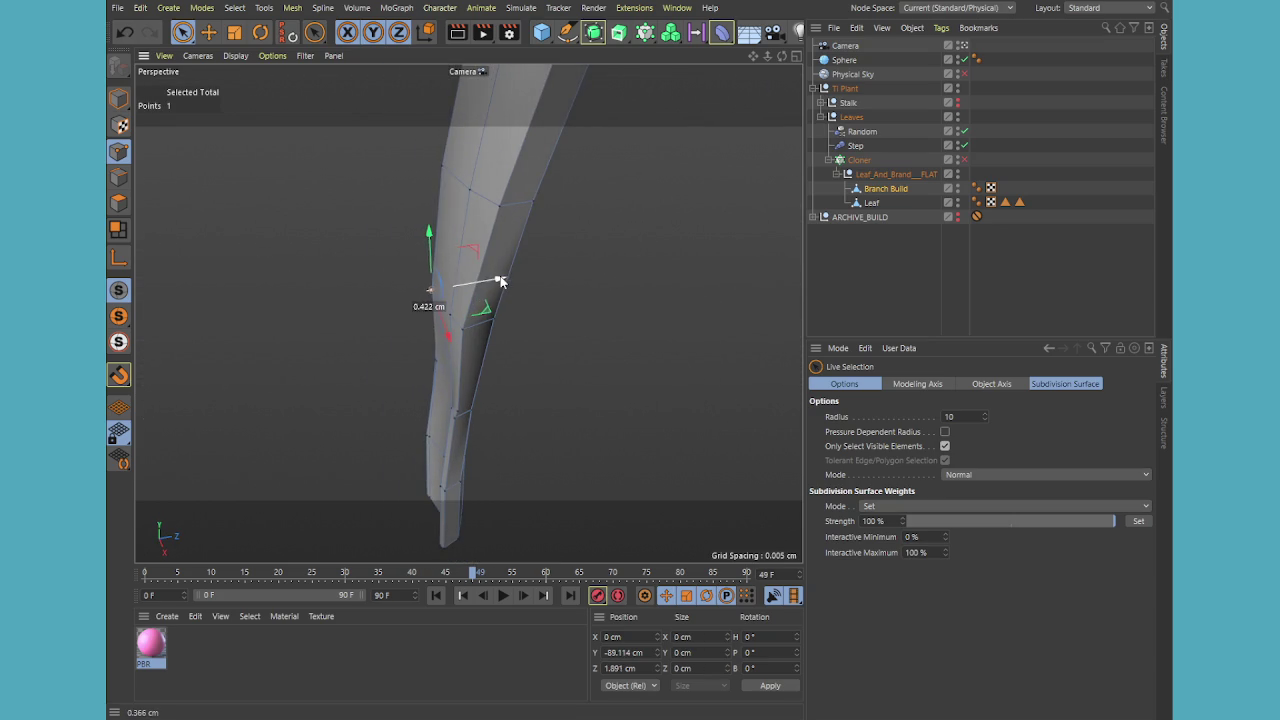
{"action": "middle_click", "coordinate": [497, 315]}
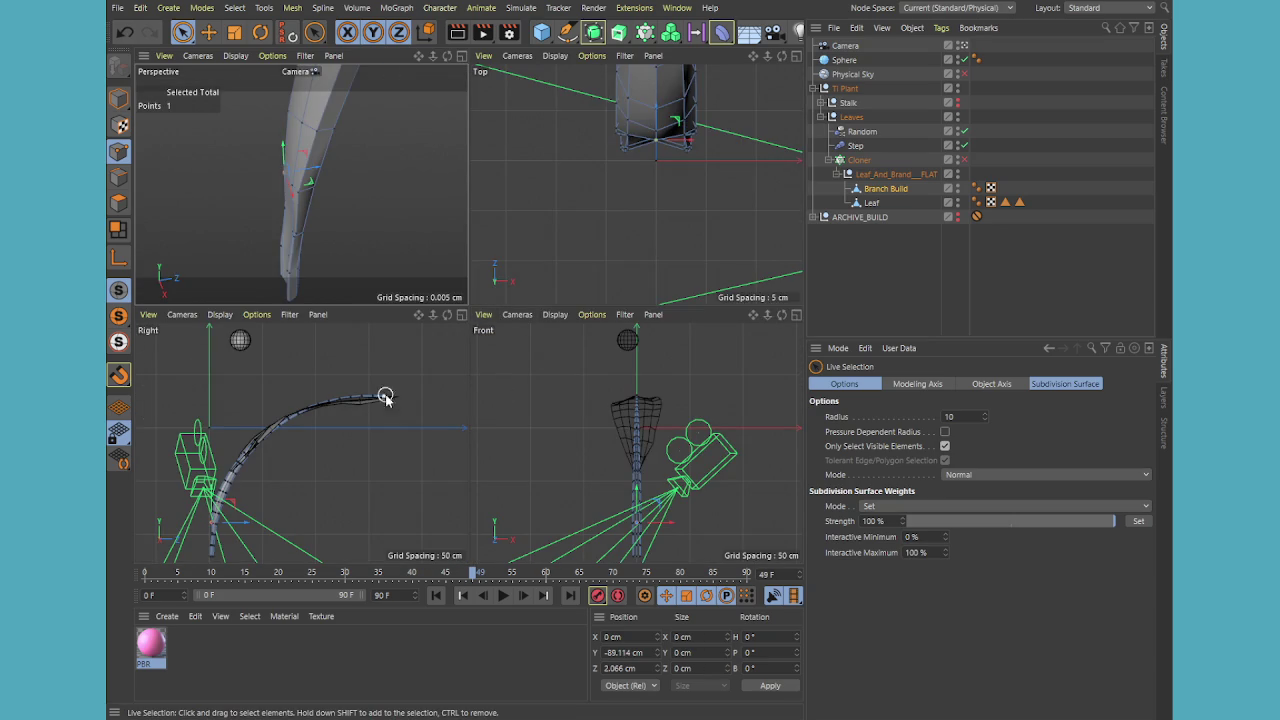
- Toggle between the enlarged Right and Perspective views, orbiting around the stem
{"action": "middle_click", "coordinate": [265, 480]}
{"action": "scroll", "coordinate": [252, 518], "scroll_direction": "up", "scroll_amount": 5}
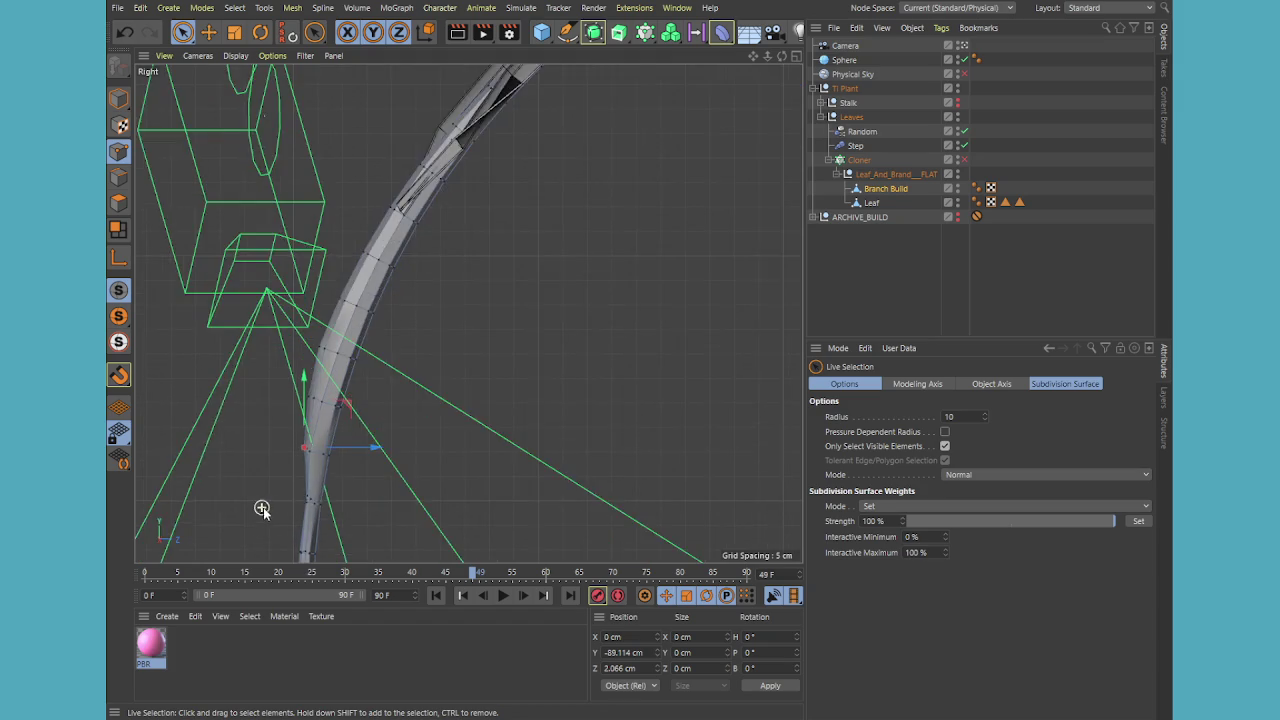
{"action": "scroll", "coordinate": [258, 508], "scroll_direction": "up", "scroll_amount": 2}
{"action": "scroll", "coordinate": [310, 425], "scroll_direction": "up", "scroll_amount": 3}
{"action": "scroll", "coordinate": [309, 421], "scroll_direction": "up", "scroll_amount": 2}
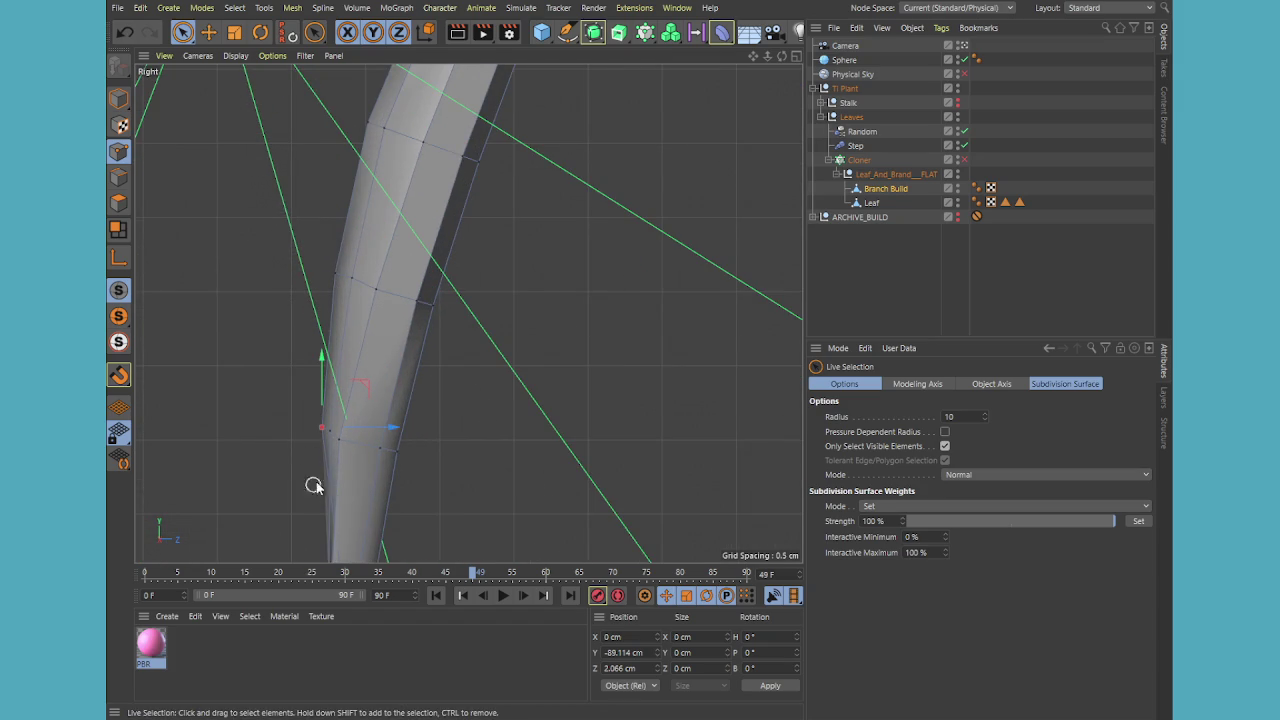
{"action": "middle_click", "coordinate": [346, 442]}
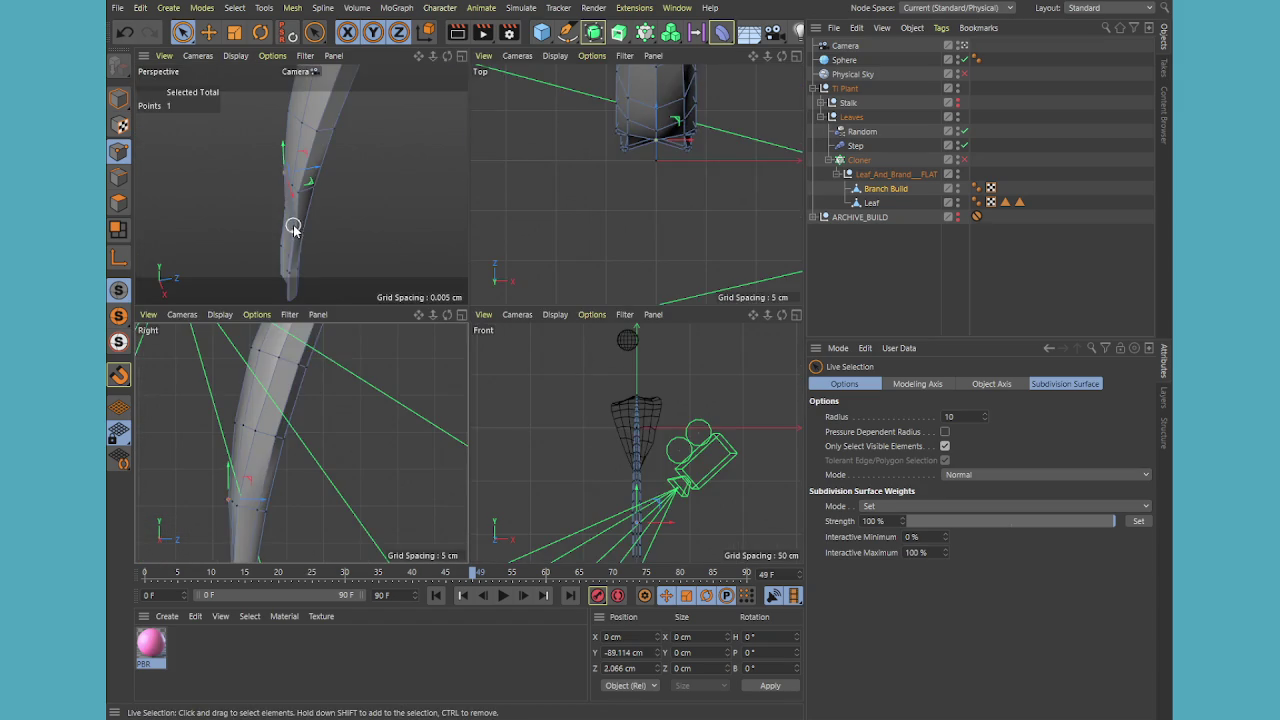
{"action": "middle_click", "coordinate": [291, 229]}
{"action": "mouse_move", "coordinate": [480, 432]}
{"action": "left_mouse_down", "text": "alt"}
{"action": "mouse_move", "coordinate": [511, 416]}
{"action": "mouse_move", "coordinate": [474, 328]}
{"action": "left_mouse_up", "text": "alt"}
- Enlarge the Right view to fill the viewport and activate Loop Selection (U~L)
{"action": "middle_click", "coordinate": [375, 367]}
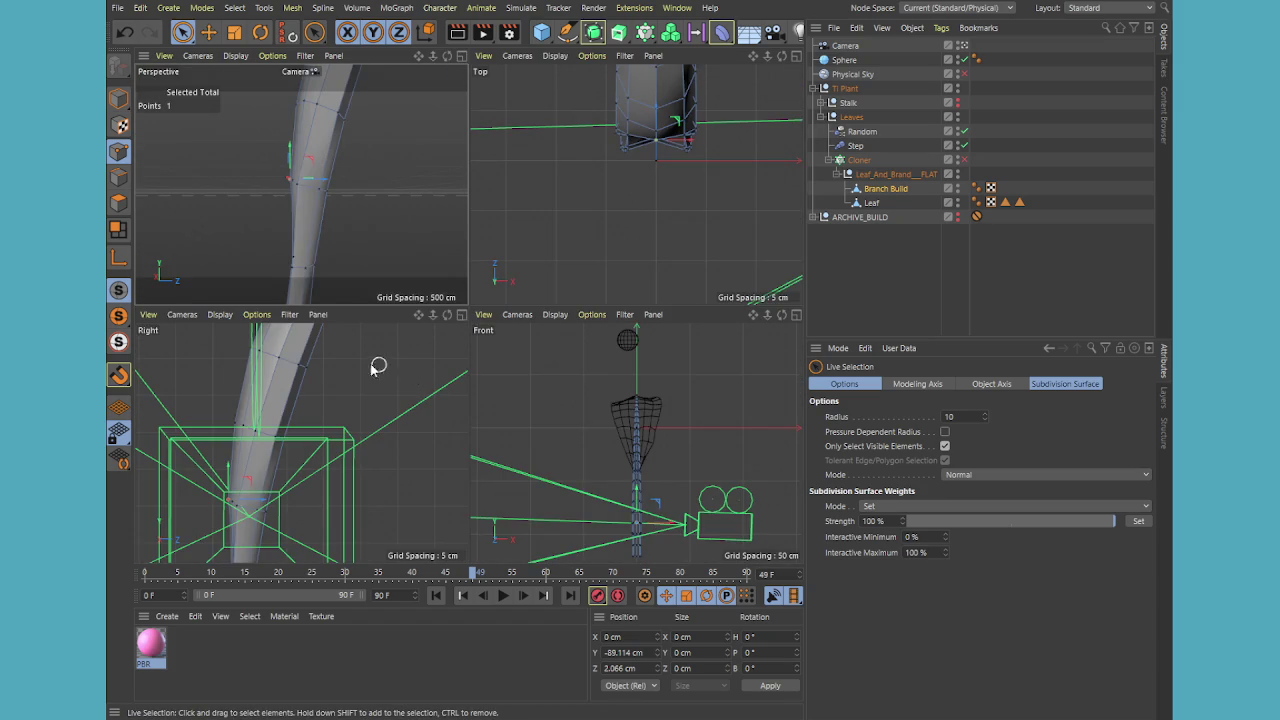
{"action": "middle_click", "coordinate": [287, 190]}
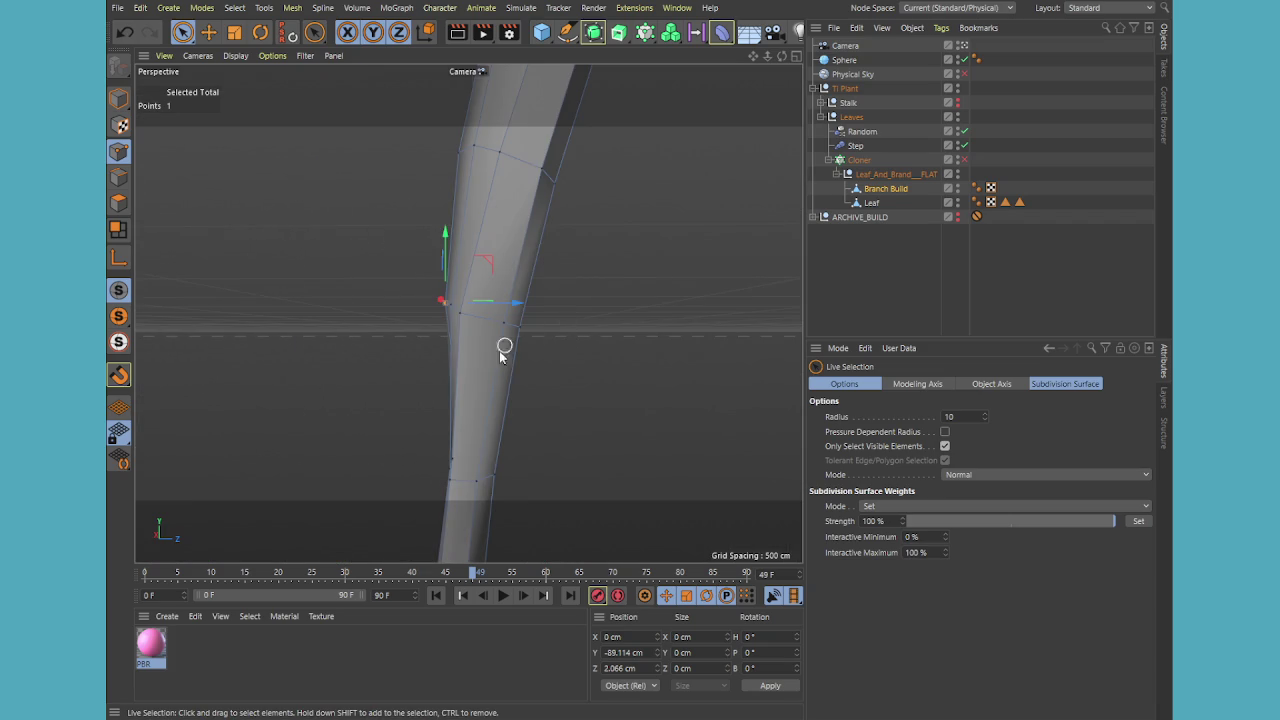
{"action": "middle_click", "coordinate": [465, 389]}
{"action": "middle_click", "coordinate": [329, 535]}
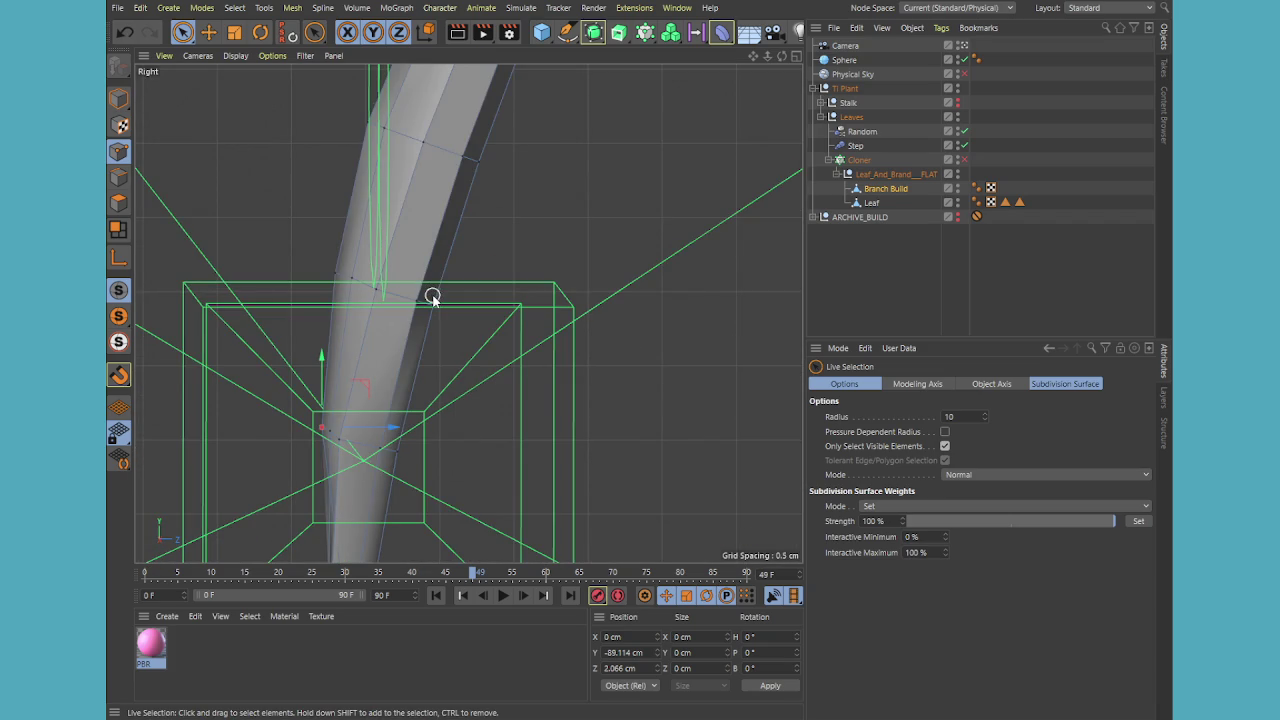
{"action": "key", "text": "u"}
{"action": "key", "text": "l"}
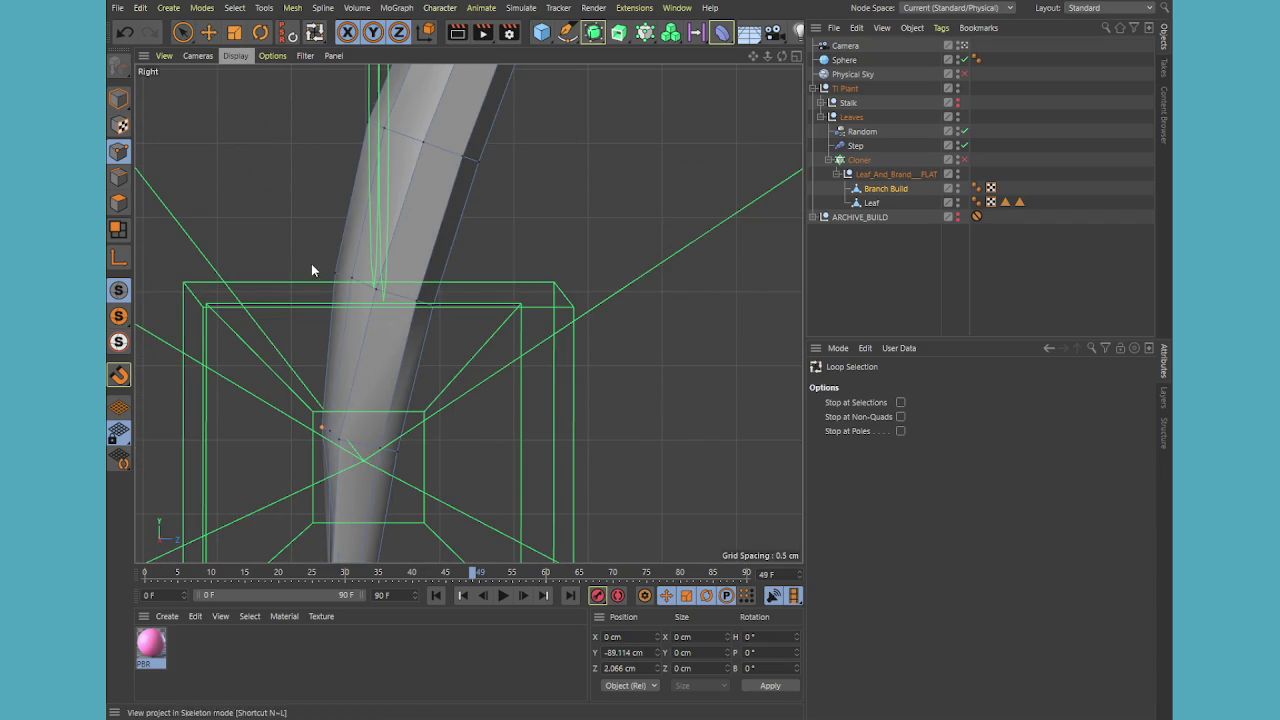
- Hide the camera in the viewport and set the display to Hidden Line/Wireframe
{"action": "left_click", "coordinate": [958, 44]}
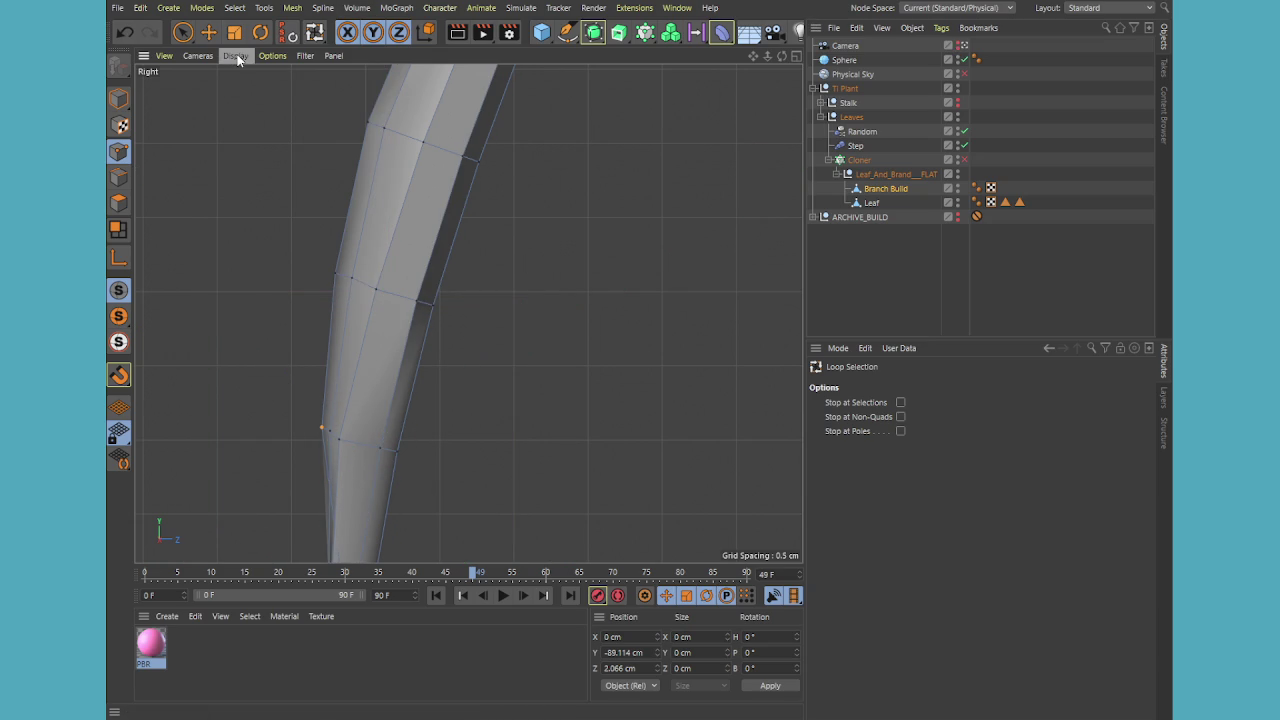
{"action": "key", "text": "n"}
{"action": "key", "text": "f"}
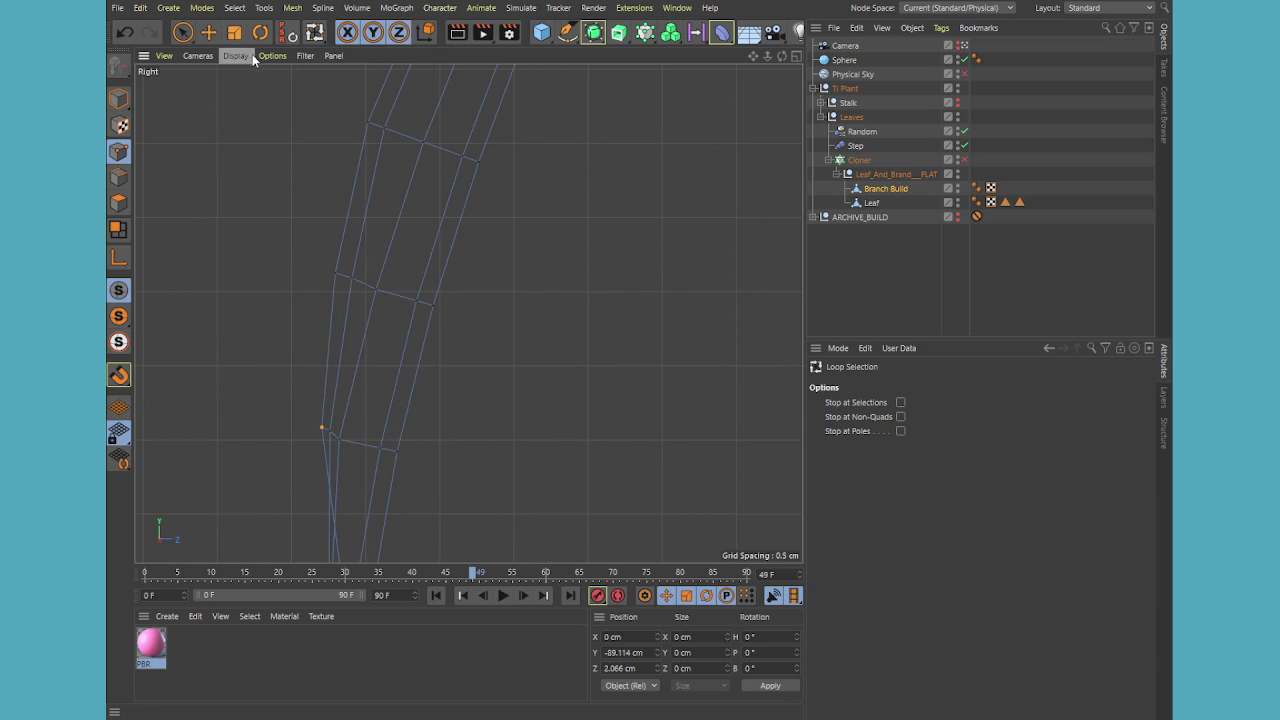
{"action": "key", "text": "n"}
{"action": "key", "text": "h"}
- Select Branch Build and live-select the ring of points at the lower joint
{"action": "left_click", "coordinate": [868, 189]}
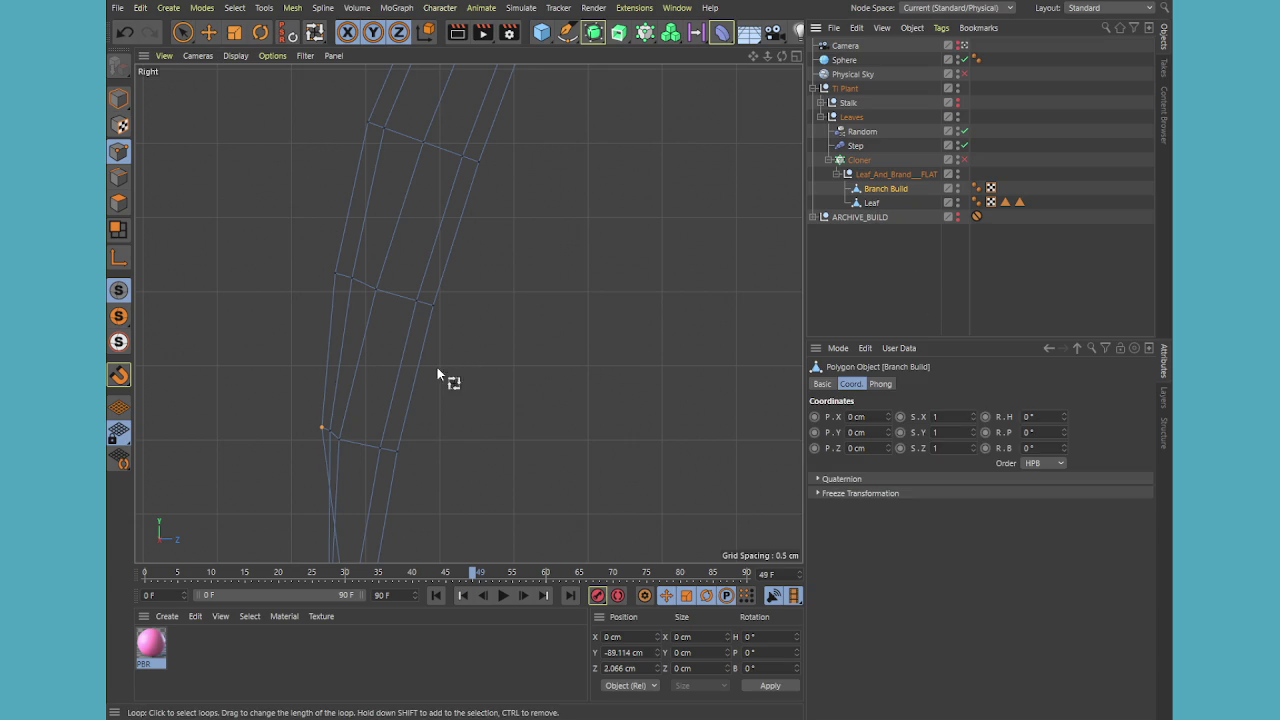
{"action": "left_click", "coordinate": [182, 32]}
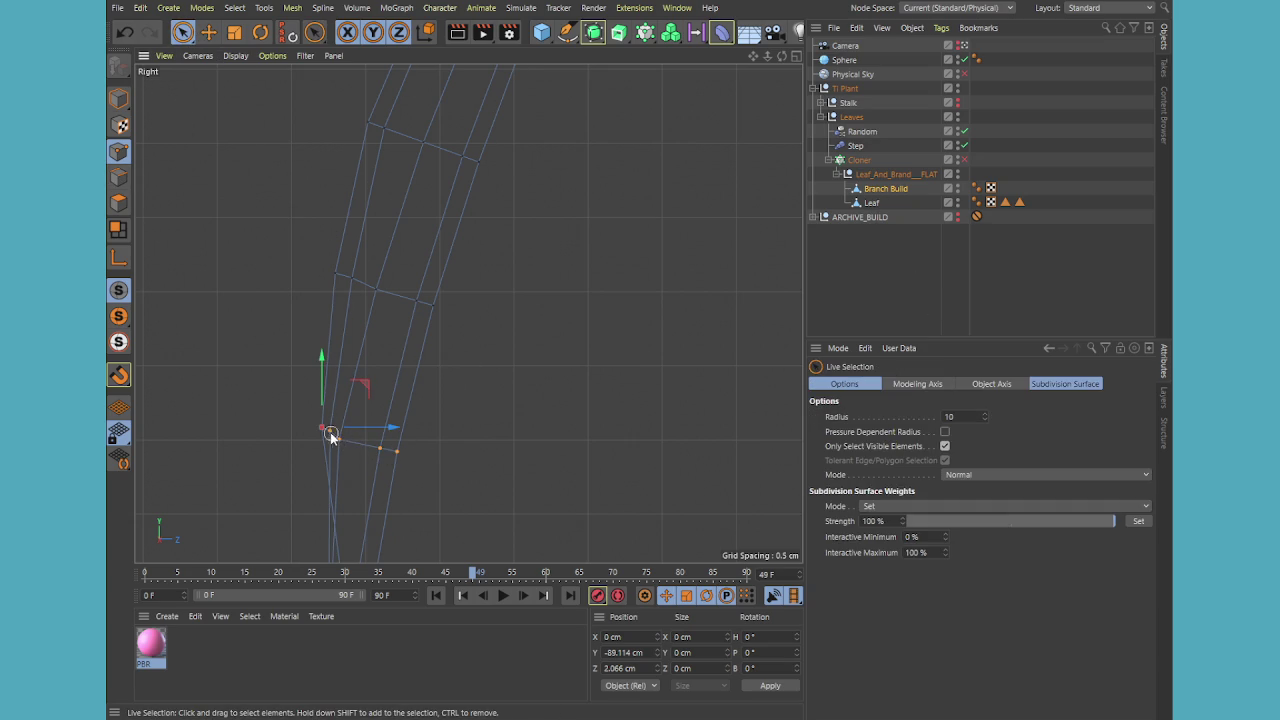
{"action": "left_click_drag", "start_coordinate": [331, 436], "coordinate": [261, 409]}
{"action": "scroll", "coordinate": [335, 468], "scroll_direction": "up", "scroll_amount": 3}
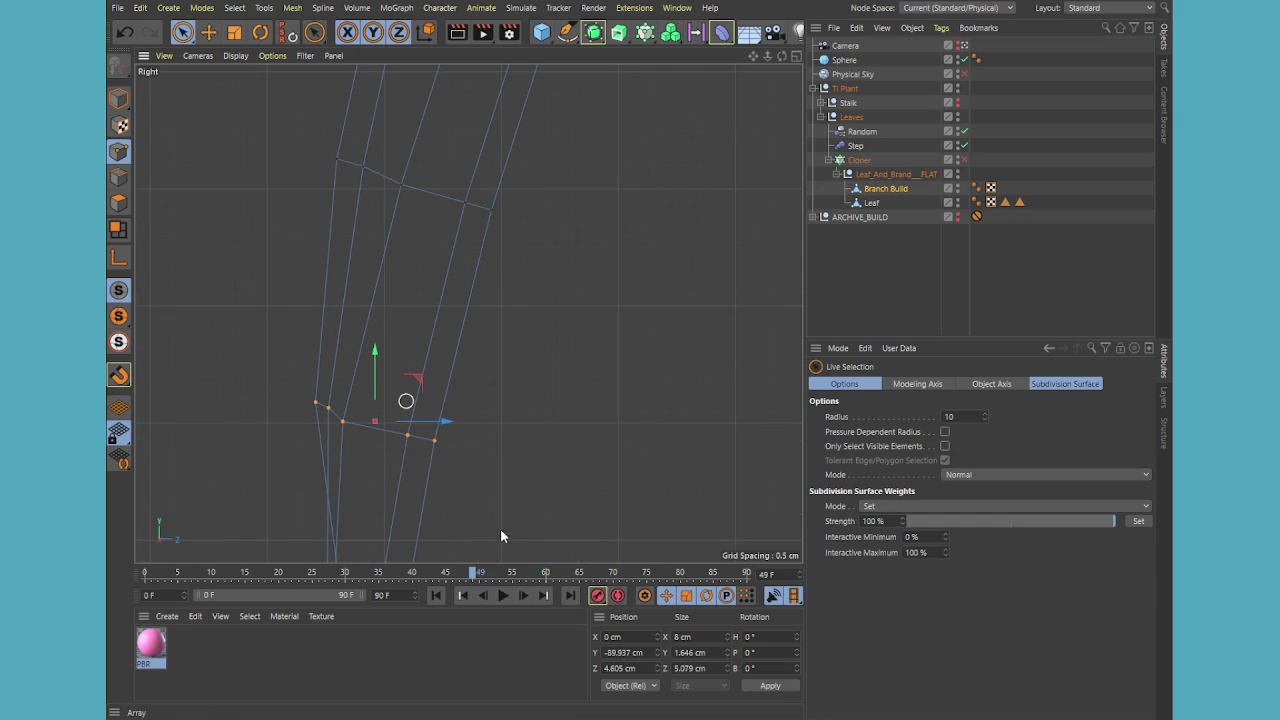
- Flatten the lower joint loop to one height using Set Point Value with Y at Center
{"action": "key", "text": "m"}
{"action": "key", "text": "u"}
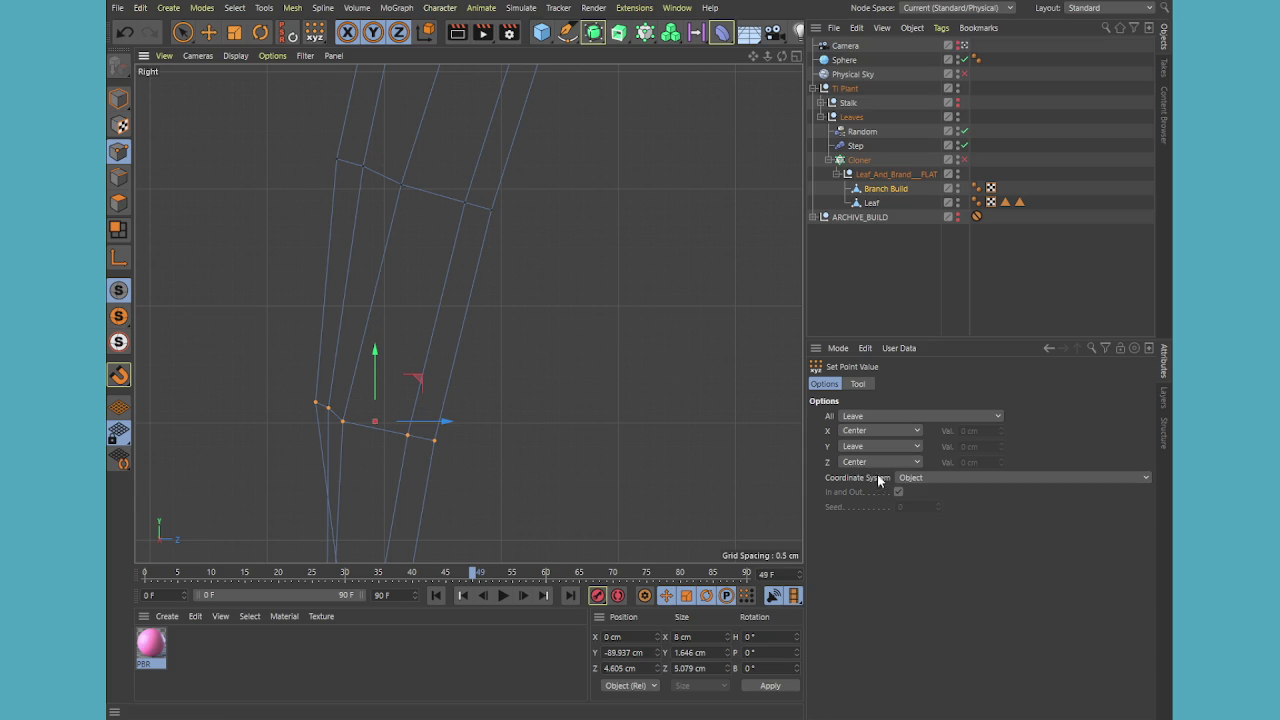
{"action": "middle_click", "coordinate": [549, 423]}
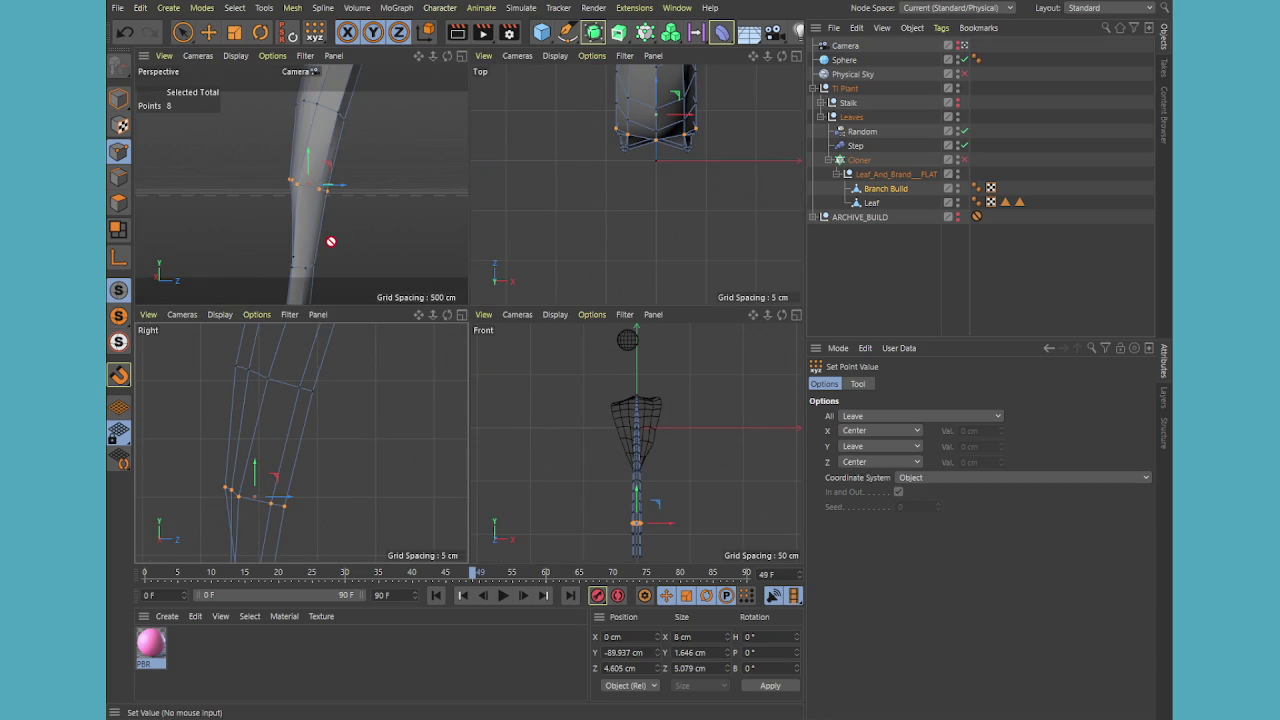
{"action": "mouse_move", "coordinate": [331, 241]}
{"action": "left_mouse_down", "text": "alt"}
{"action": "mouse_move", "coordinate": [414, 254]}
{"action": "mouse_move", "coordinate": [356, 250]}
{"action": "left_mouse_up", "text": "alt"}
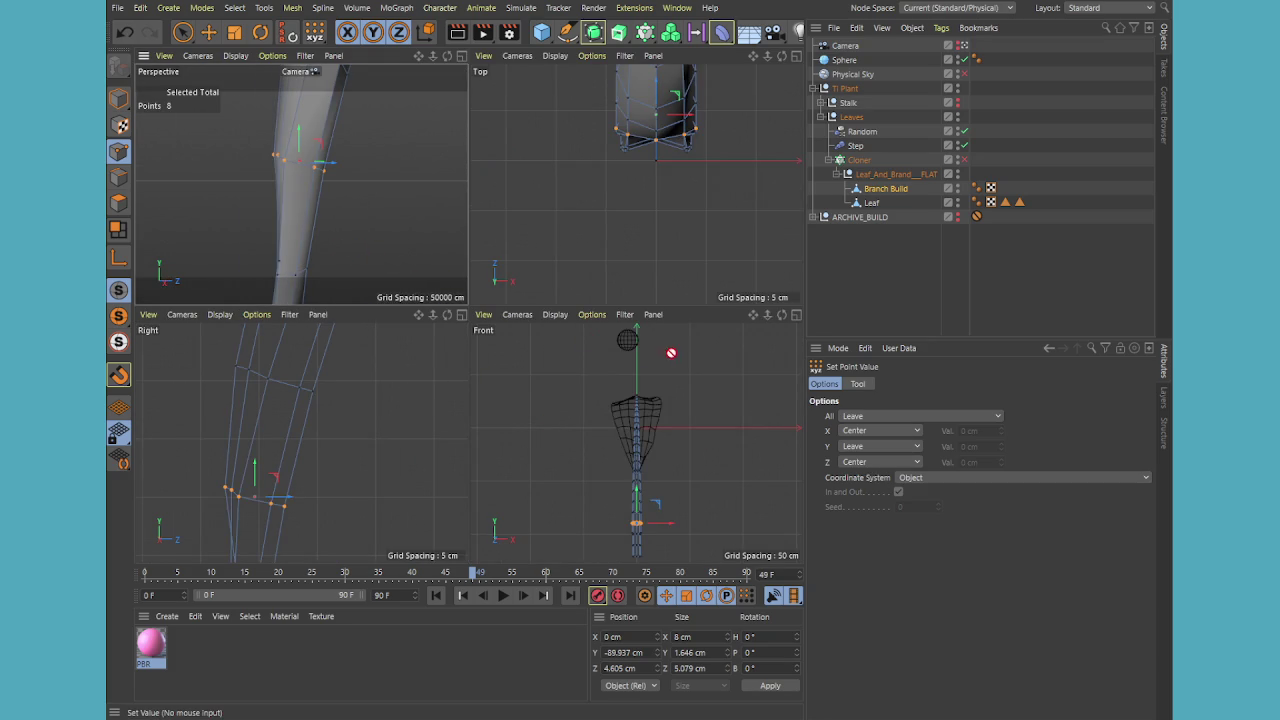
{"action": "left_click_drag", "start_coordinate": [374, 200], "coordinate": [390, 270], "text": "alt"}
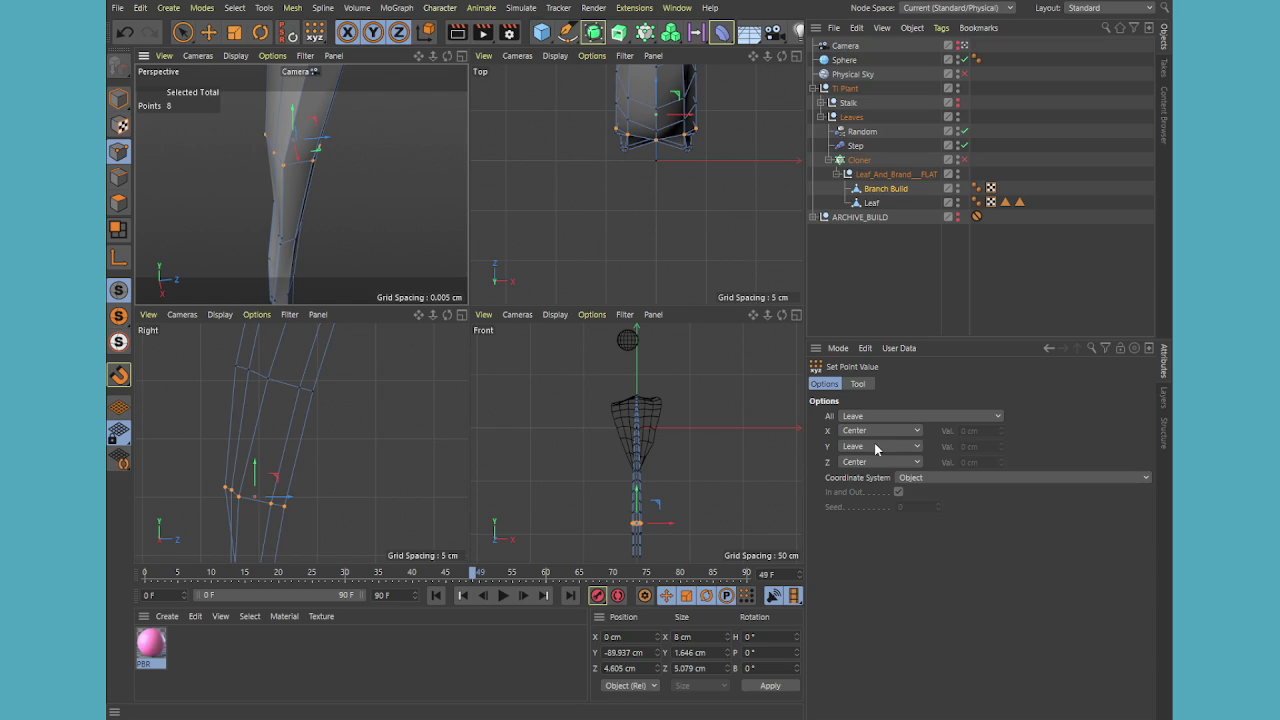
{"action": "left_click", "coordinate": [858, 385]}
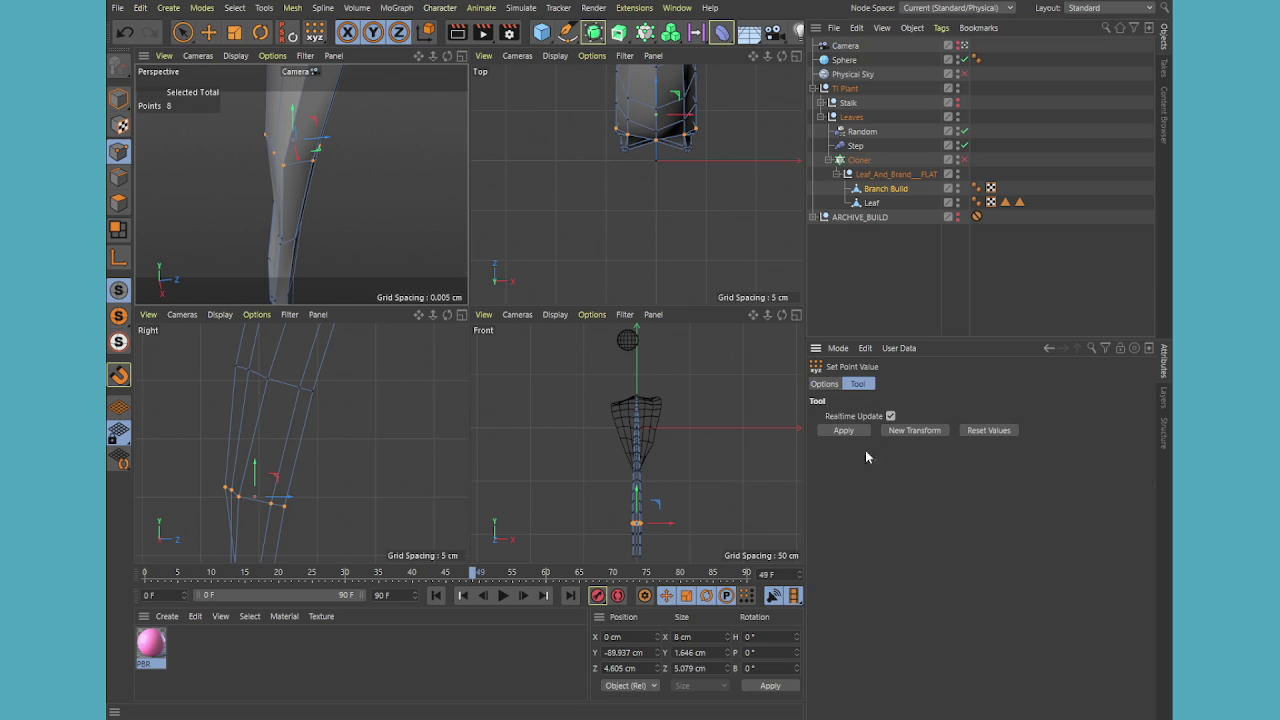
{"action": "left_click", "coordinate": [851, 433]}
{"action": "key", "text": "ctrl+z"}
{"action": "left_click", "coordinate": [822, 385]}
{"action": "left_click", "coordinate": [857, 384], "text": "shift"}
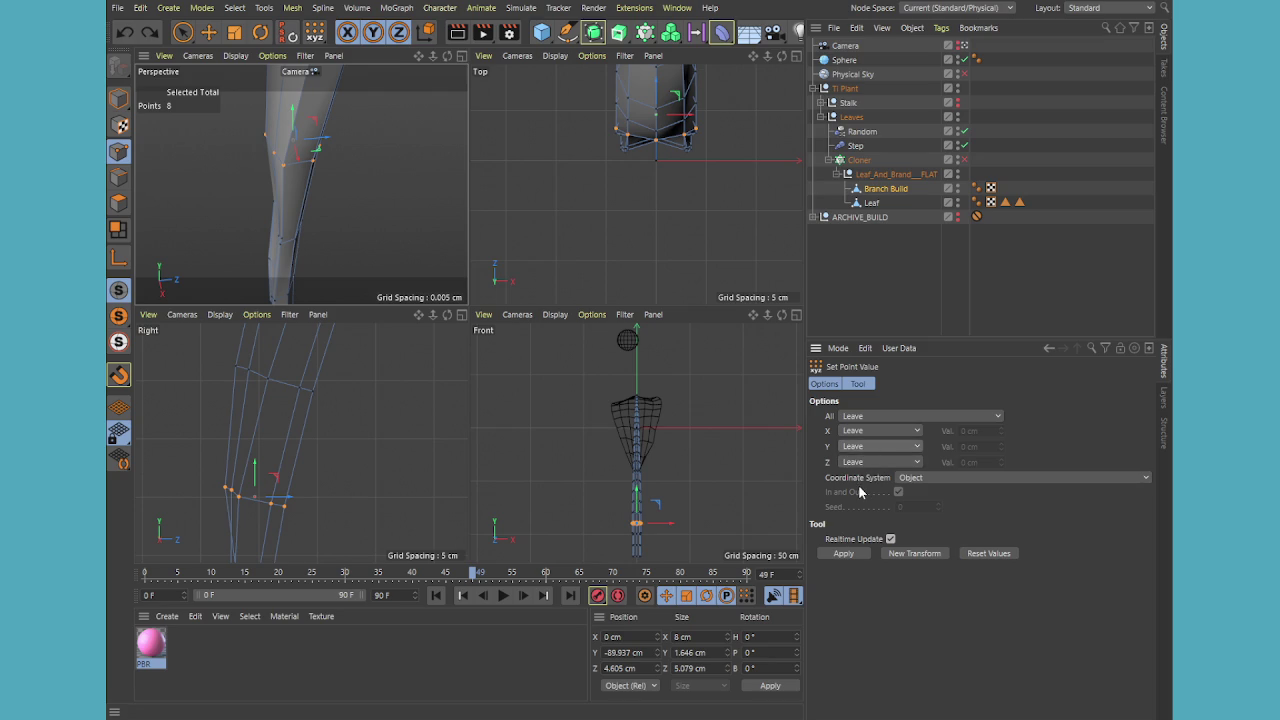
{"action": "left_click", "coordinate": [848, 554]}
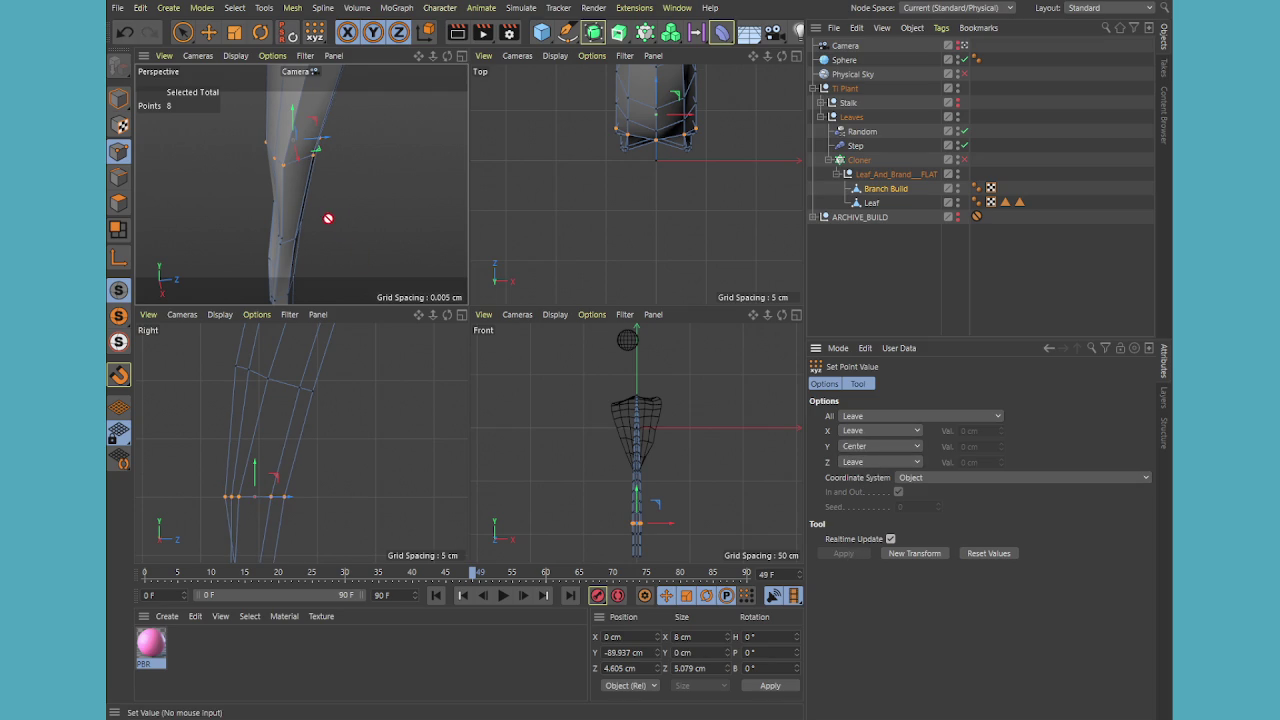
{"action": "mouse_move", "coordinate": [328, 218]}
{"action": "left_mouse_down", "text": "alt"}
{"action": "mouse_move", "coordinate": [371, 223]}
{"action": "mouse_move", "coordinate": [437, 171]}
{"action": "mouse_move", "coordinate": [326, 148]}
{"action": "mouse_move", "coordinate": [343, 177]}
{"action": "left_mouse_up", "text": "alt"}
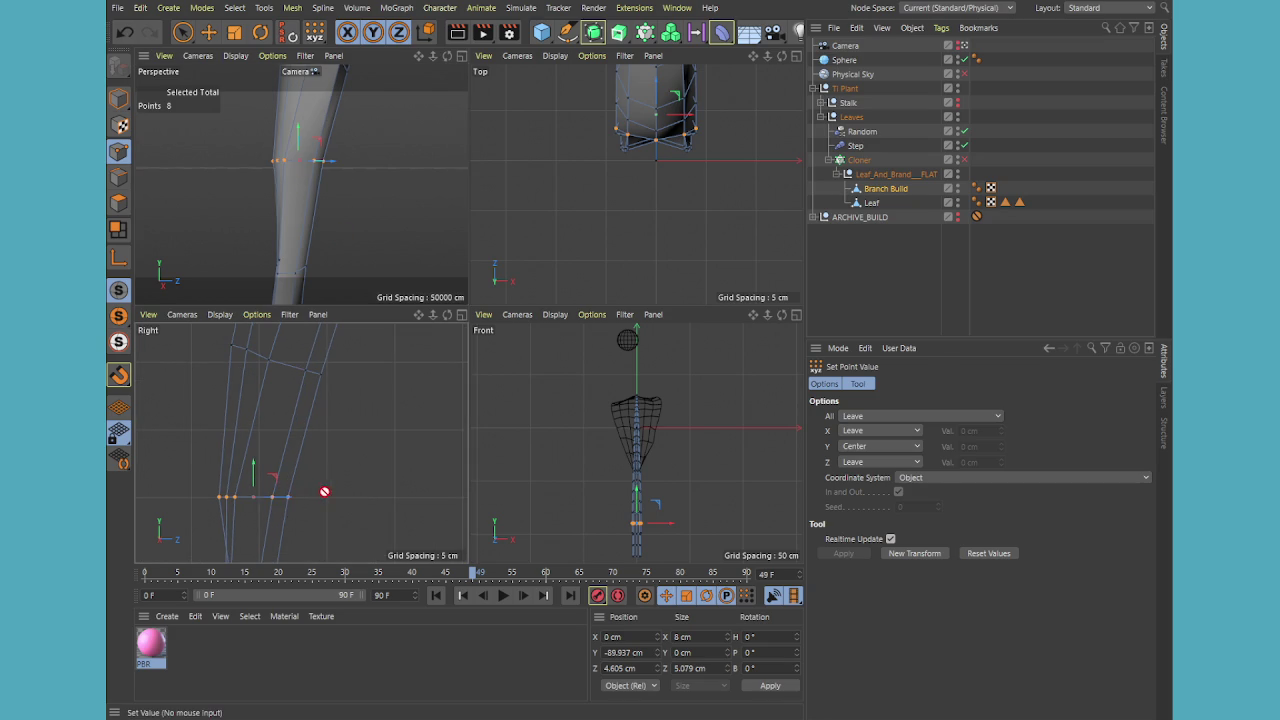
- Tilt the flattened lower loop to follow the stem's bend, then loop-select the upper joint ring
{"action": "key", "text": "r"}
{"action": "left_click_drag", "start_coordinate": [266, 487], "coordinate": [287, 488]}
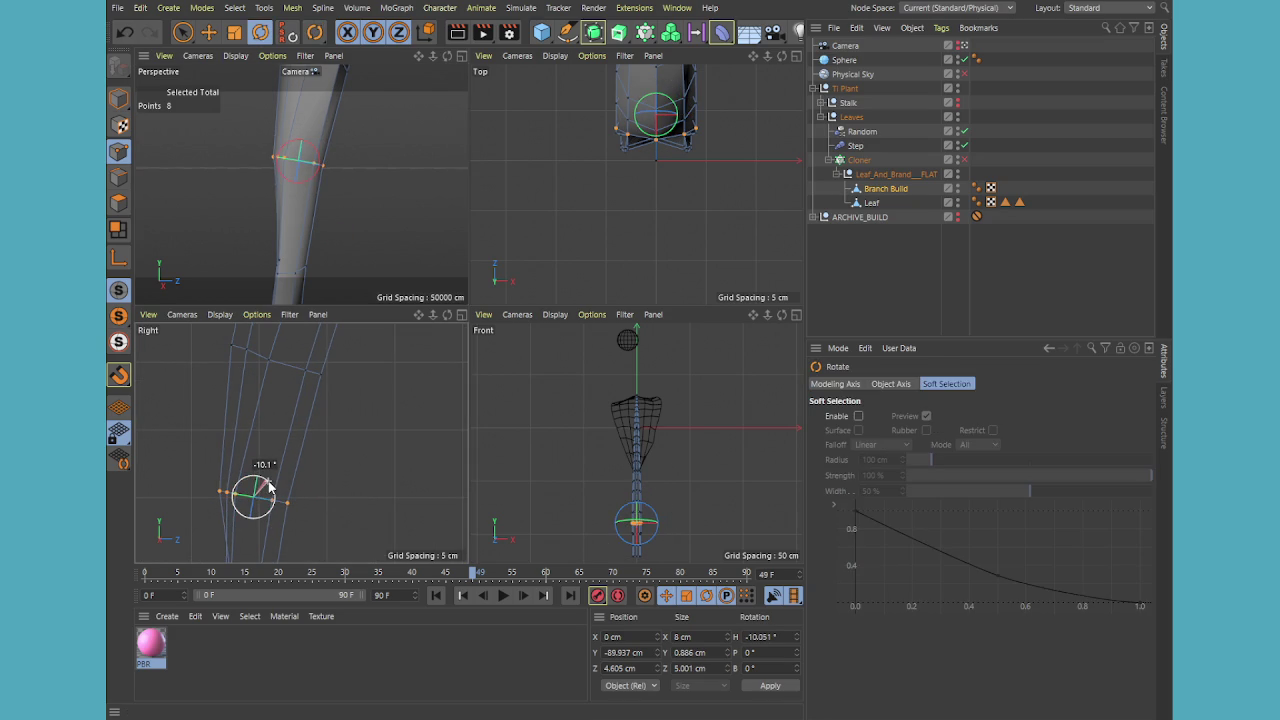
{"action": "key", "text": "e"}
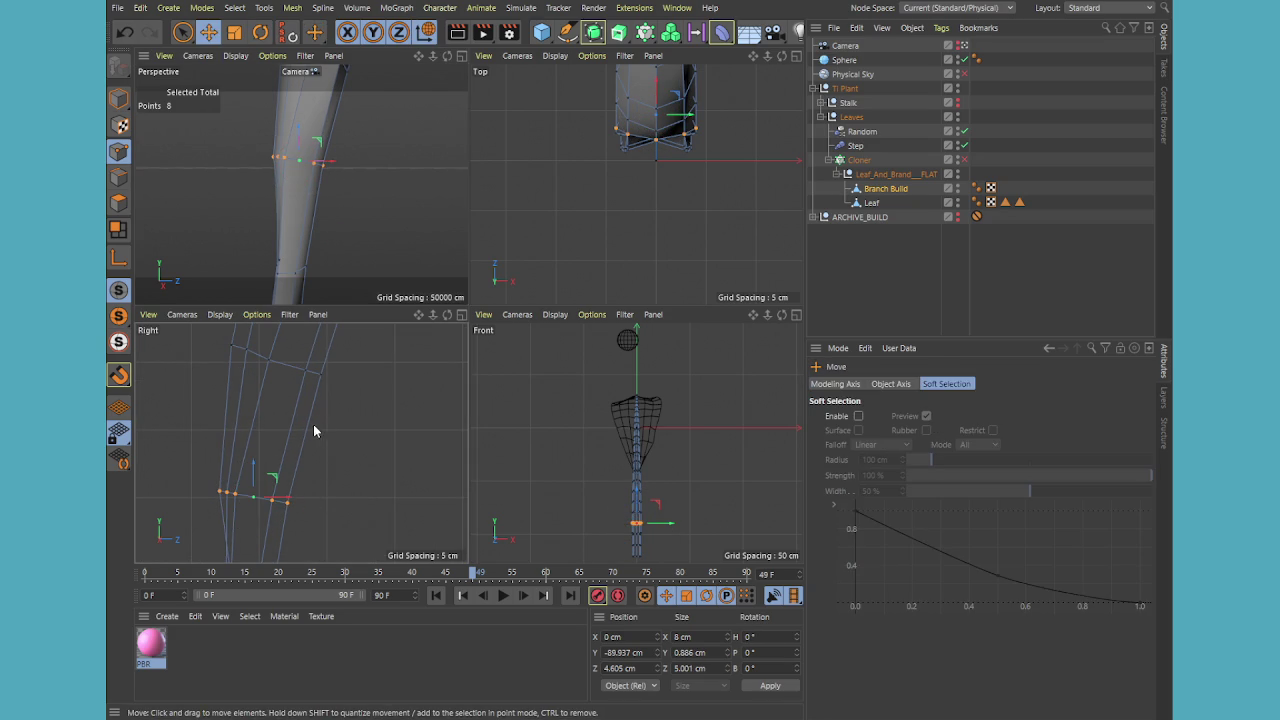
{"action": "scroll", "coordinate": [286, 497], "scroll_direction": "down", "scroll_amount": 2}
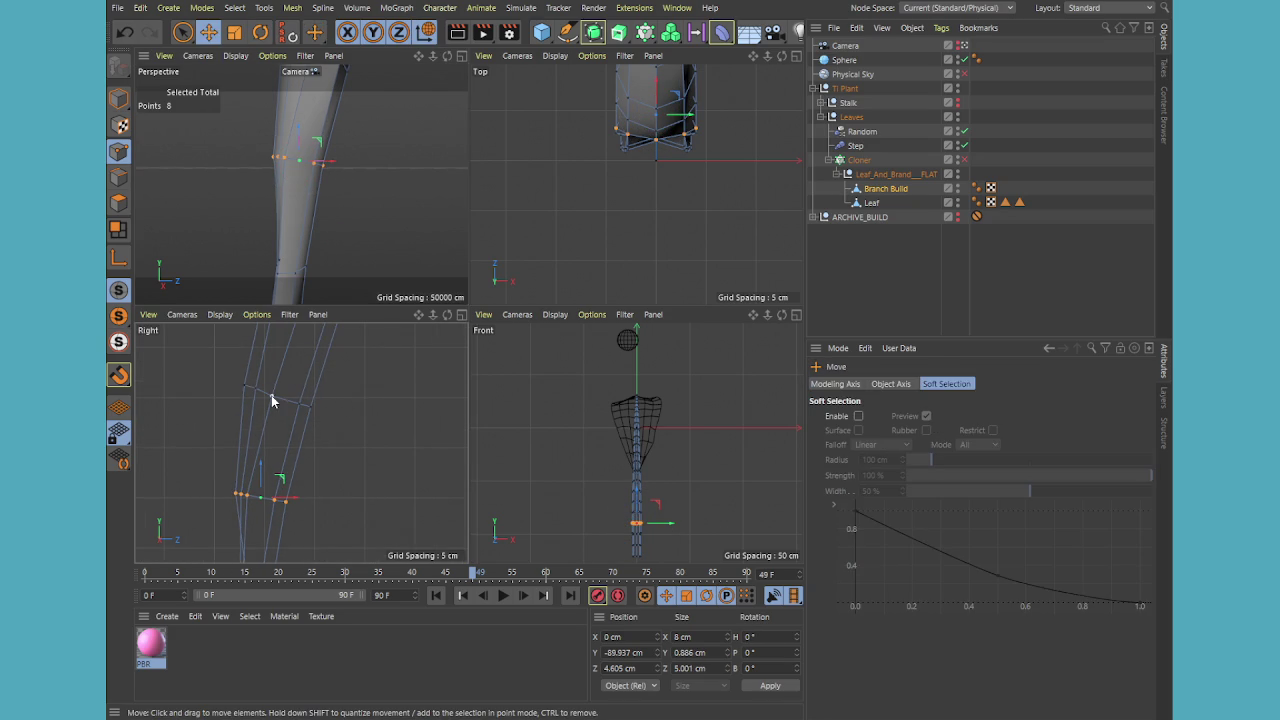
{"action": "key", "text": "u"}
{"action": "key", "text": "l"}
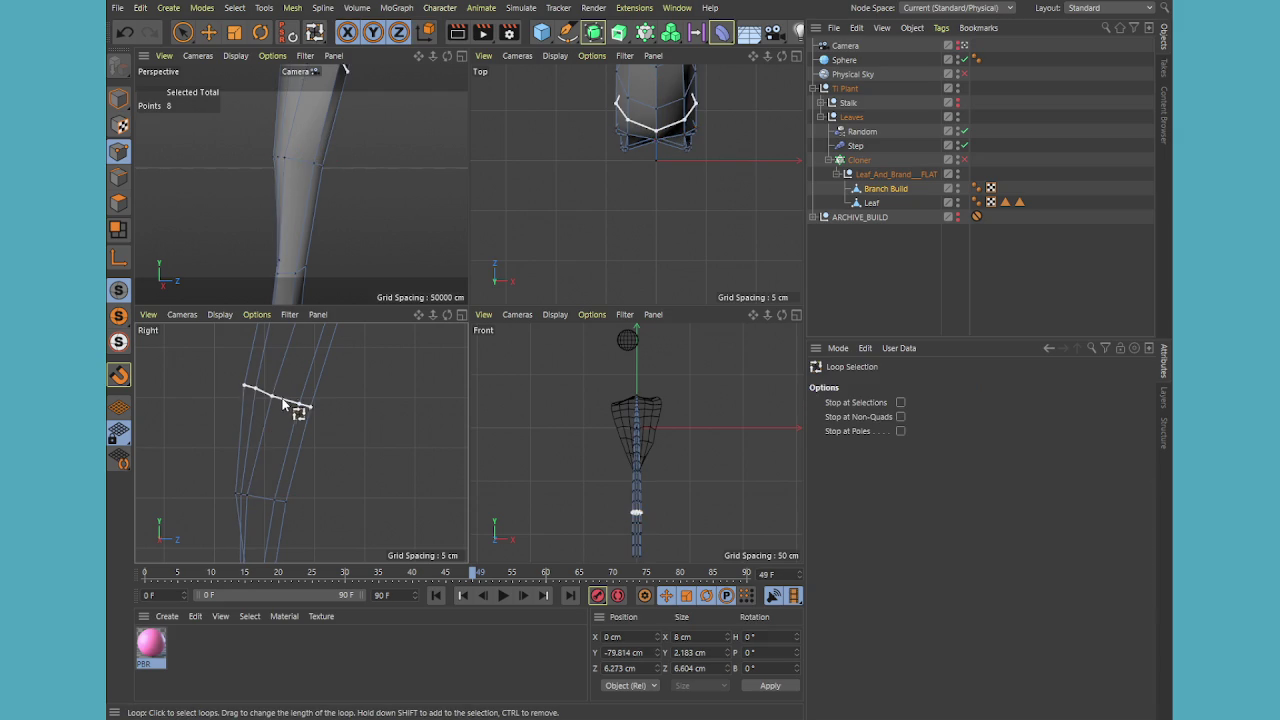
{"action": "left_click", "coordinate": [281, 401]}
- Flatten the upper joint loop with Set Point Value and tilt it about 20°
{"action": "key", "text": "e"}
{"action": "key", "text": "u"}
{"action": "key", "text": "l"}
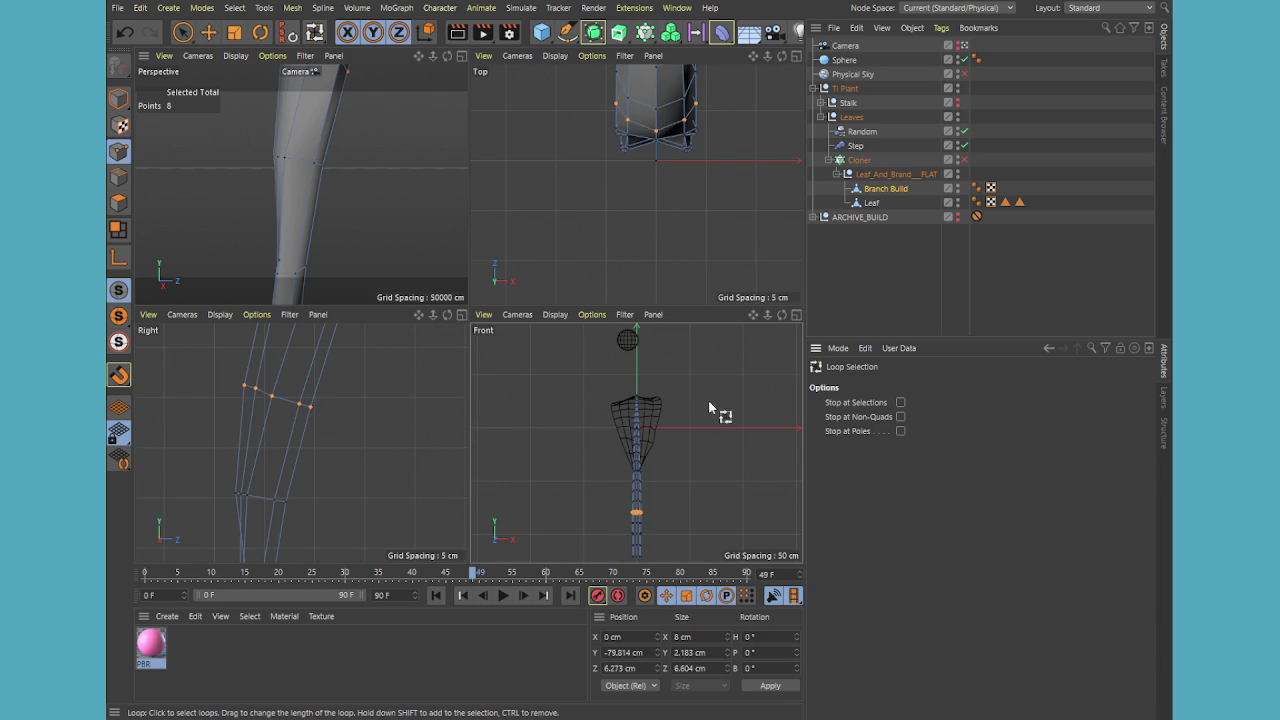
{"action": "key", "text": "m"}
{"action": "key", "text": "u"}
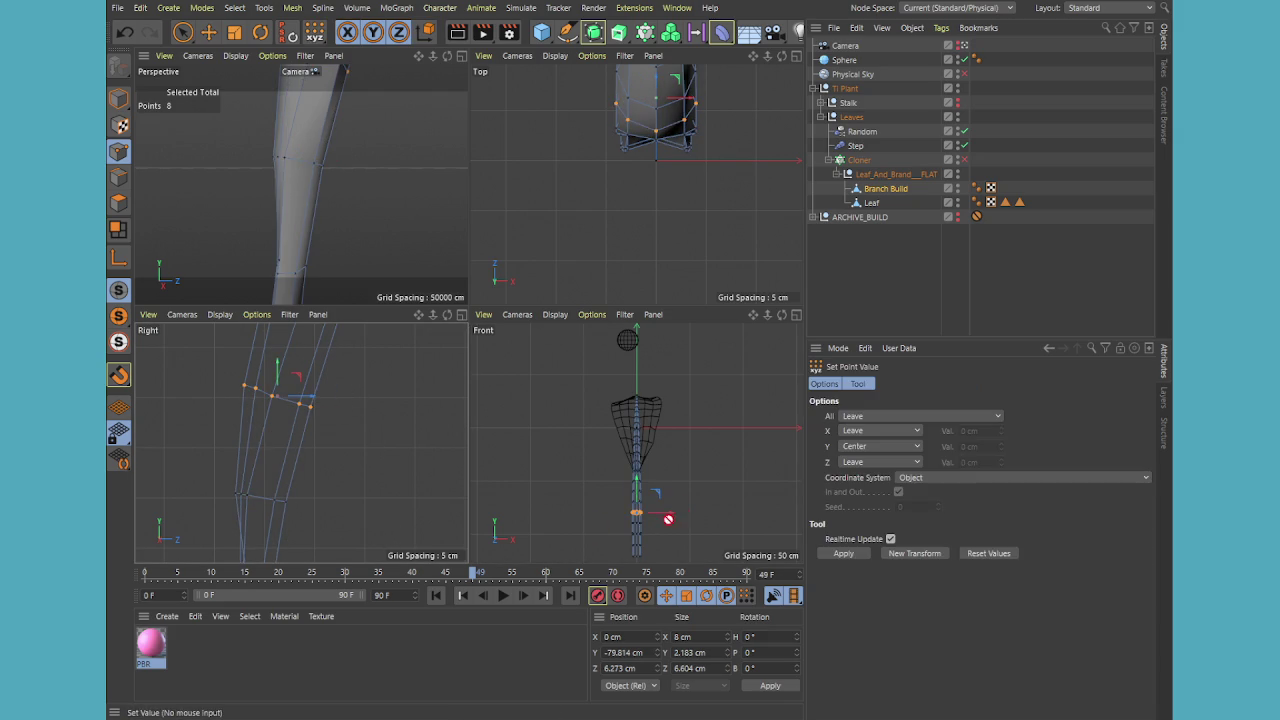
{"action": "left_click", "coordinate": [845, 554]}
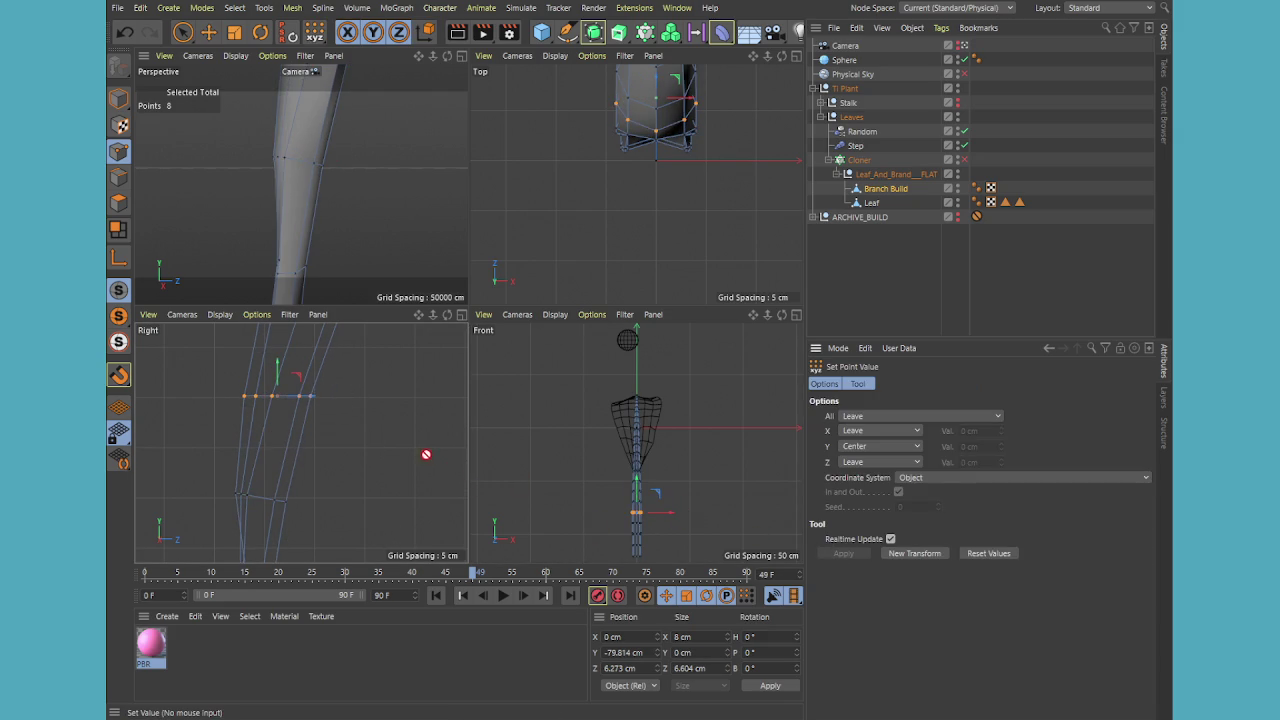
{"action": "key", "text": "r"}
{"action": "left_click_drag", "start_coordinate": [292, 380], "coordinate": [298, 388]}
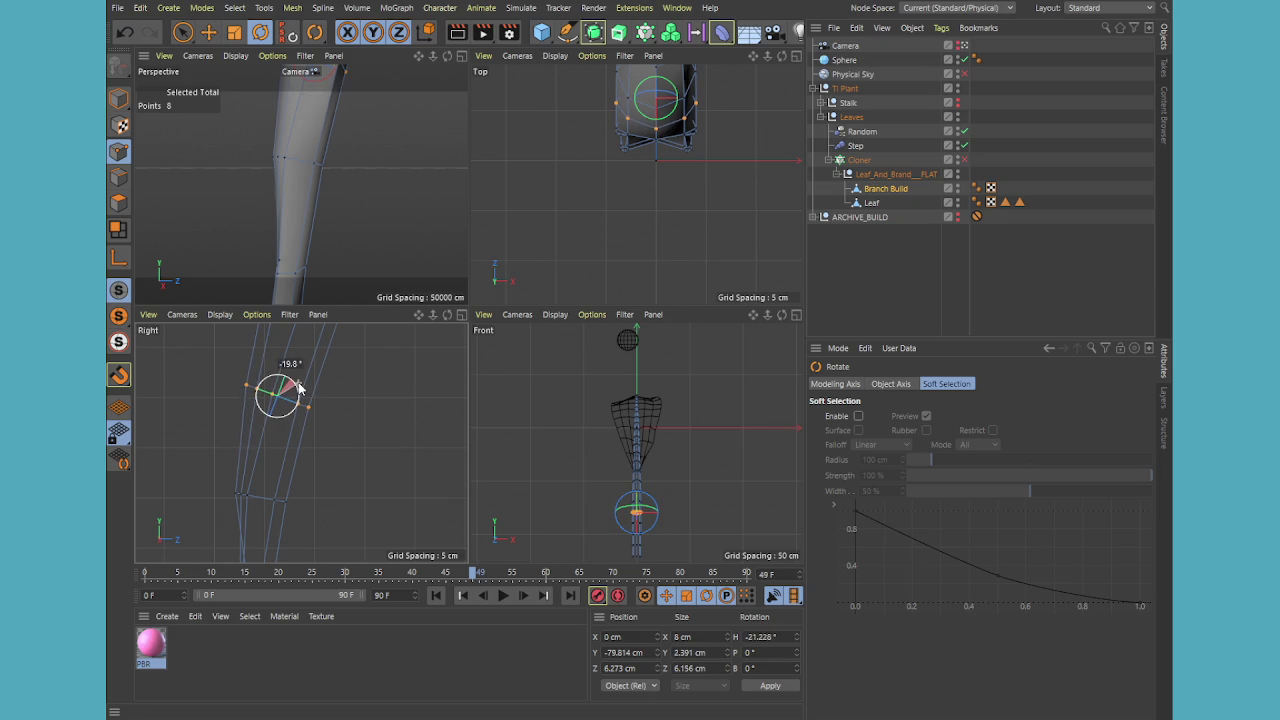
{"action": "key", "text": "t"}
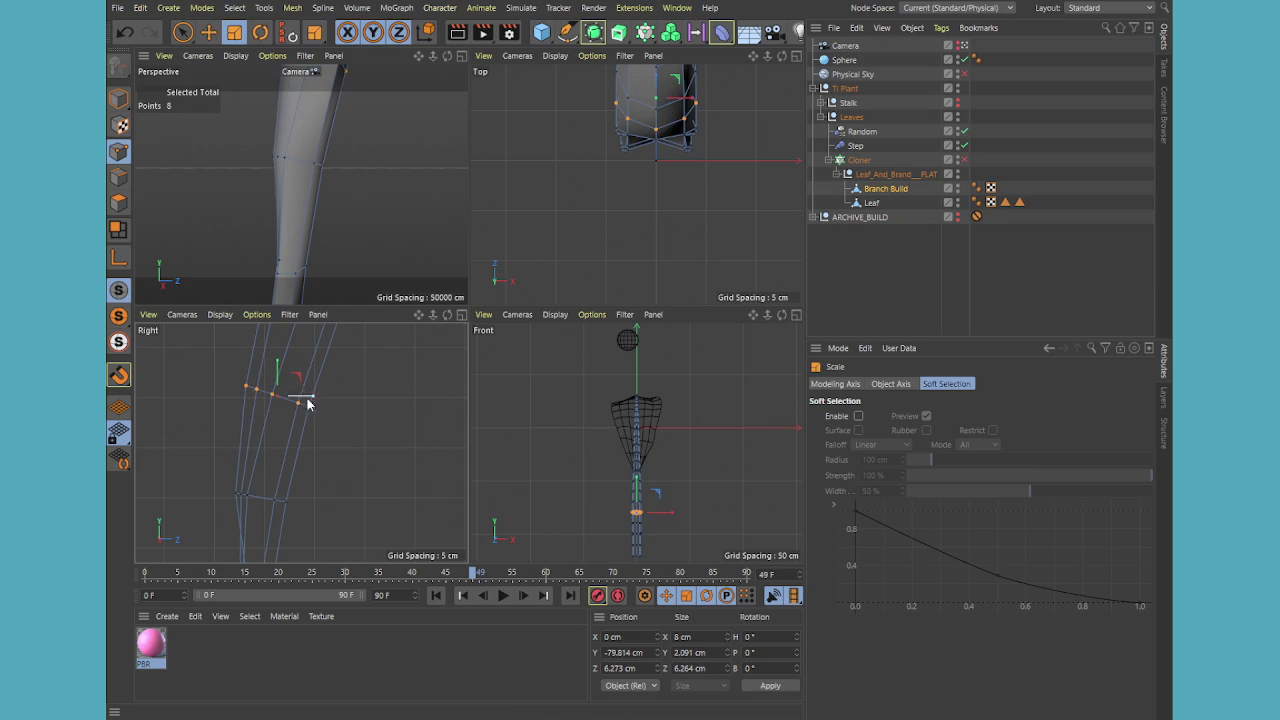
- Zoom into the Right view and freehand-select the lower joint loop's points
{"action": "middle_click", "coordinate": [319, 467]}
{"action": "scroll", "coordinate": [383, 432], "scroll_direction": "down", "scroll_amount": 3}
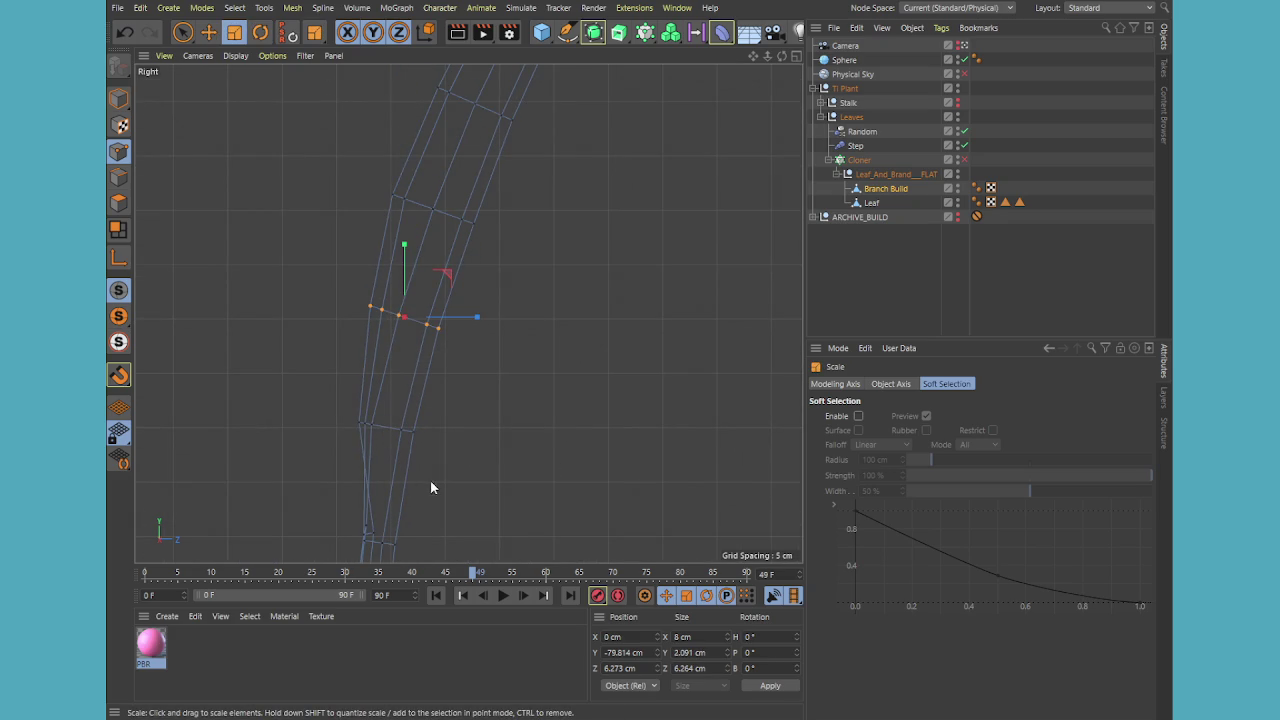
{"action": "scroll", "coordinate": [455, 500], "scroll_direction": "up", "scroll_amount": 3}
{"action": "scroll", "coordinate": [458, 430], "scroll_direction": "up", "scroll_amount": 3}
{"action": "scroll", "coordinate": [360, 398], "scroll_direction": "up", "scroll_amount": 3}
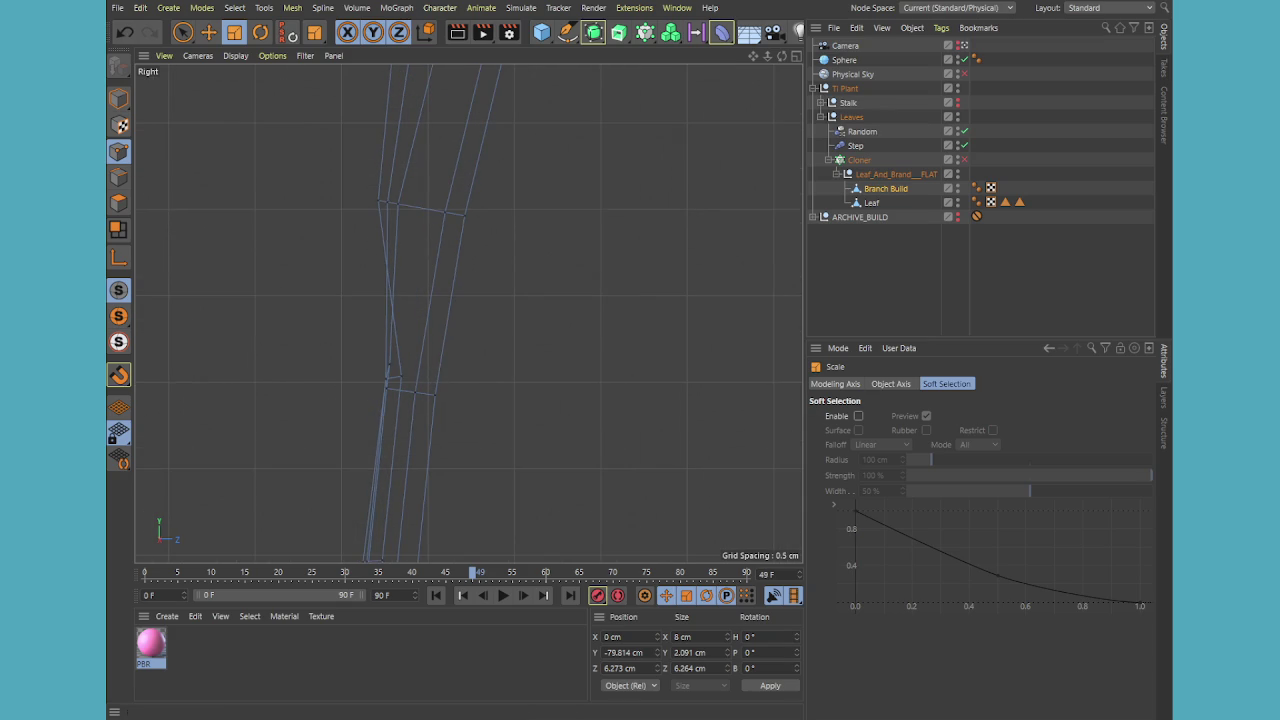
{"action": "left_click", "coordinate": [181, 33]}
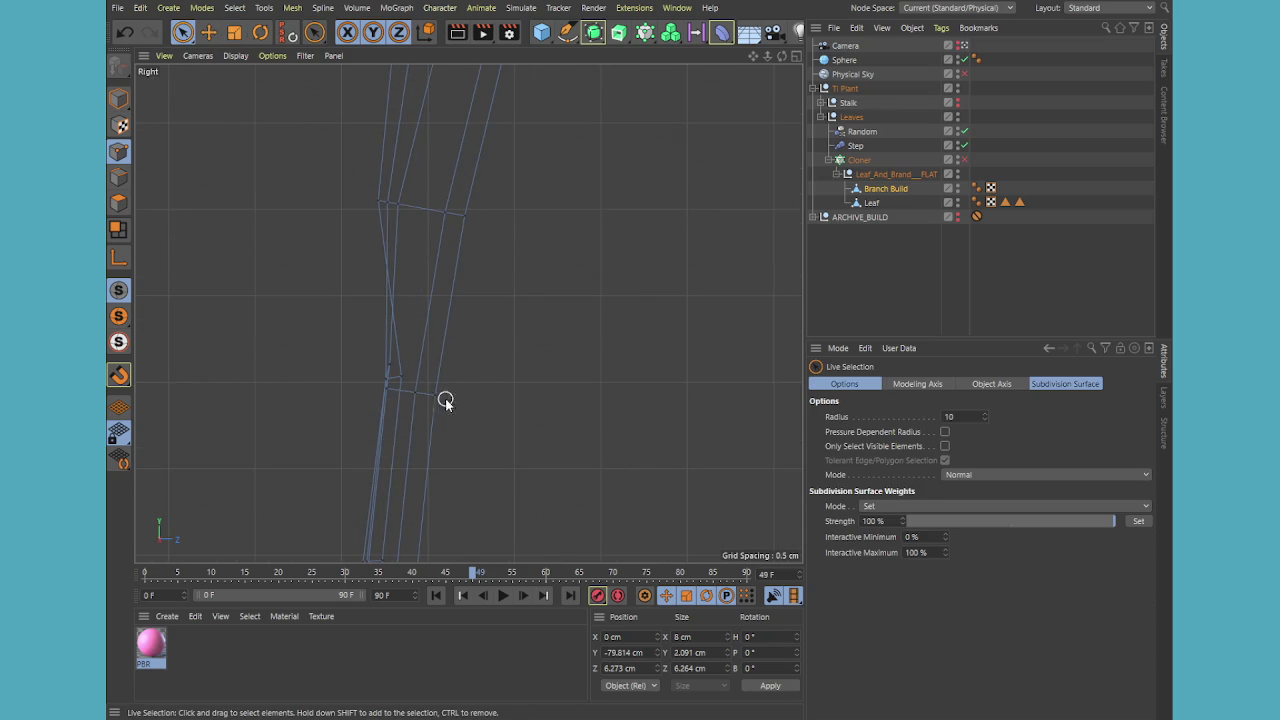
{"action": "left_click", "coordinate": [401, 385]}
- Flatten the lower joint loop with Set Point Value (Y centered) and widen it slightly
{"action": "key", "text": "t"}
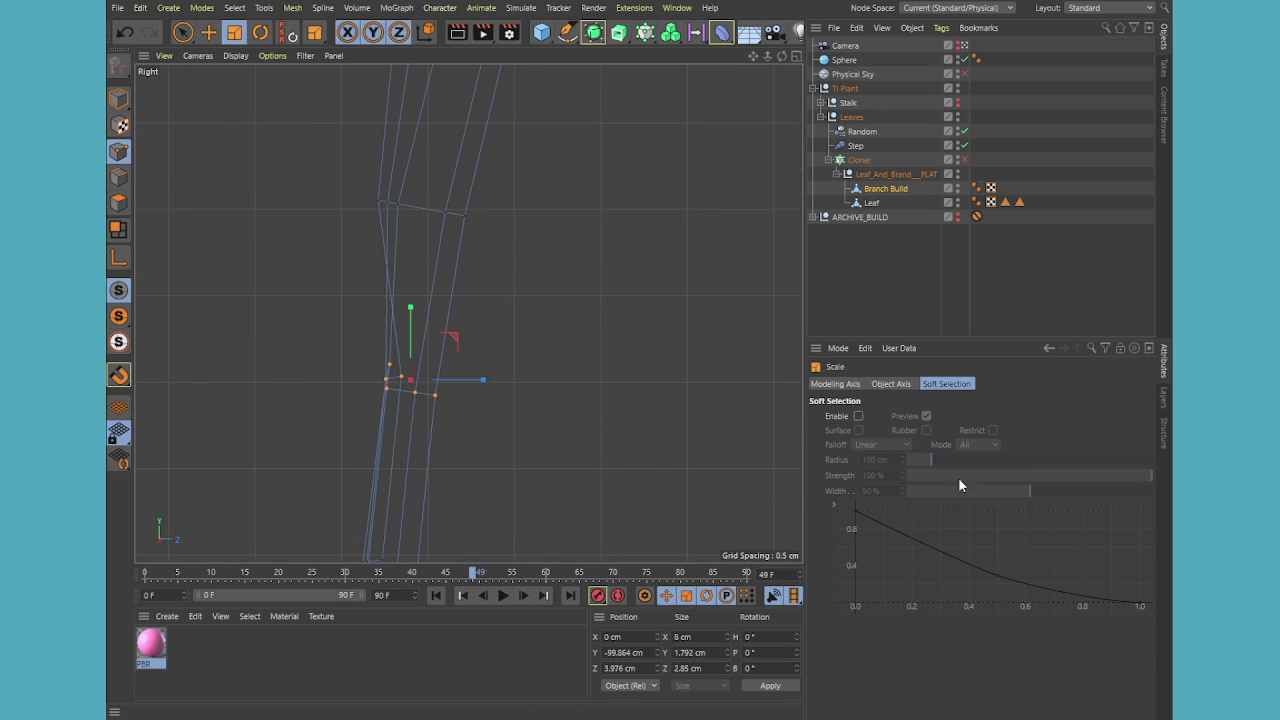
{"action": "key", "text": "m"}
{"action": "key", "text": "u"}
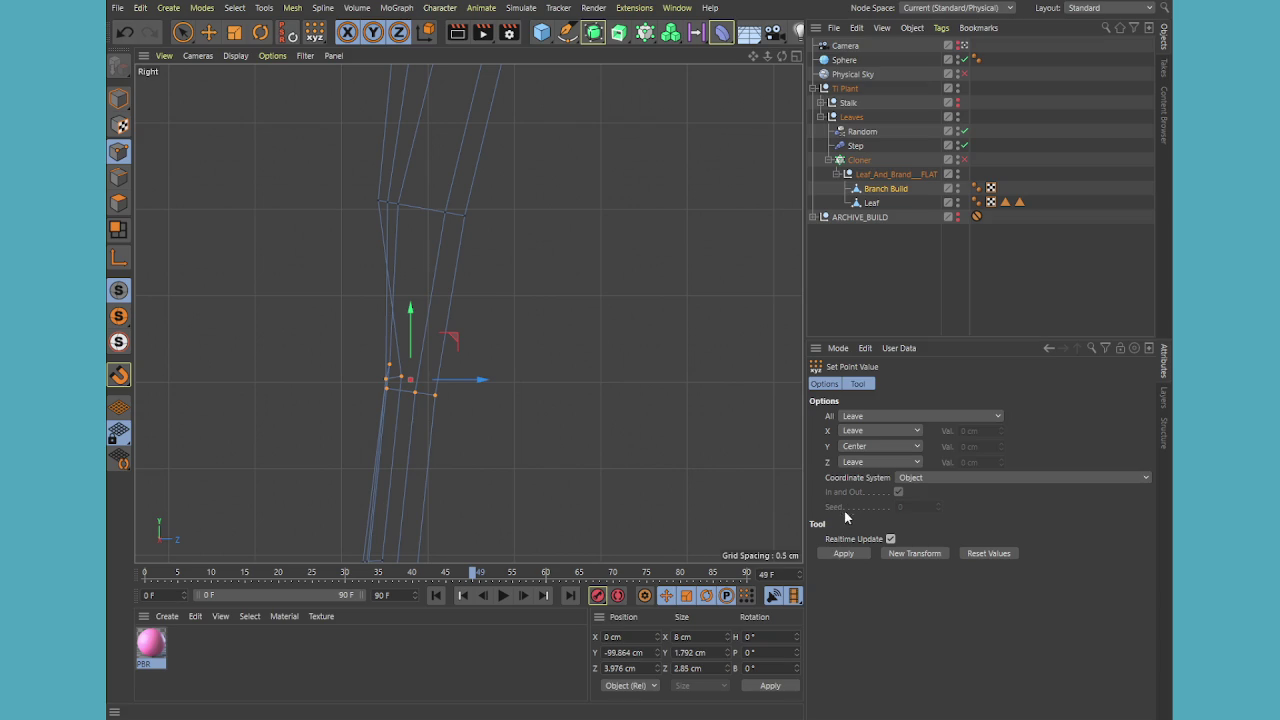
{"action": "left_click", "coordinate": [840, 553]}
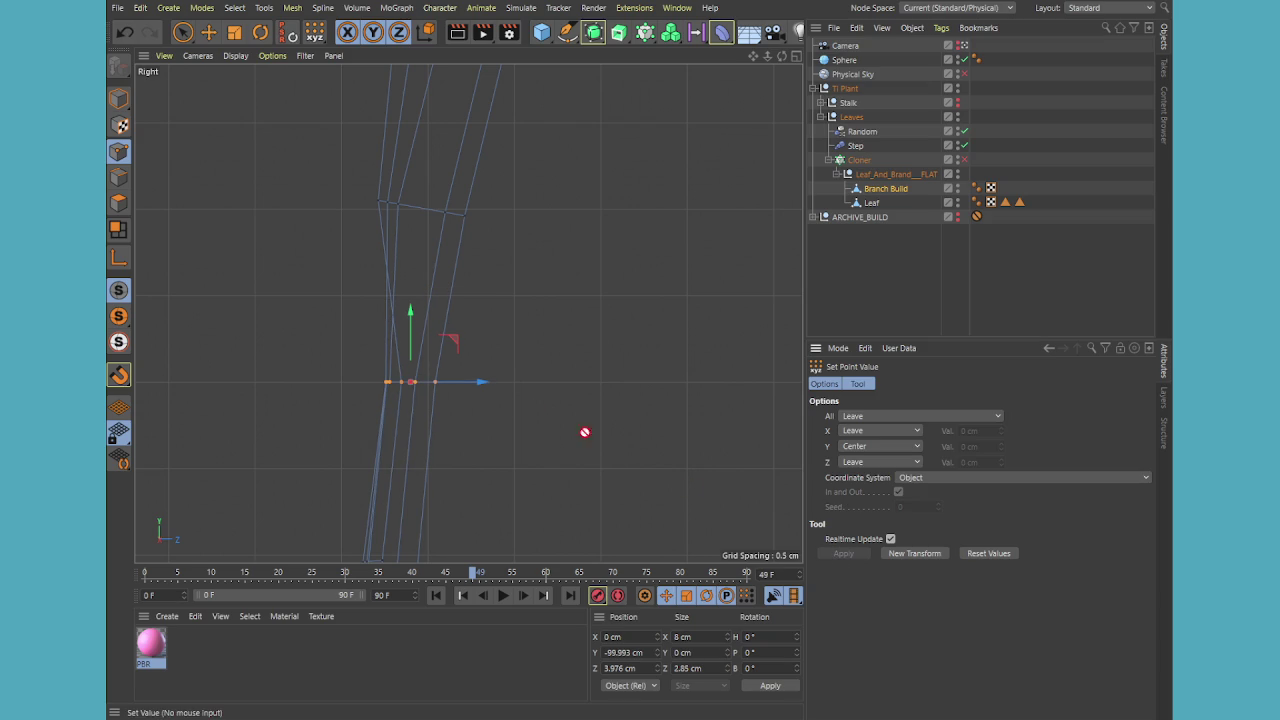
{"action": "key", "text": "t"}
{"action": "mouse_move", "coordinate": [484, 384]}
{"action": "left_mouse_down"}
{"action": "mouse_move", "coordinate": [501, 386]}
{"action": "mouse_move", "coordinate": [474, 385]}
{"action": "left_mouse_up"}
{"action": "key", "text": "e"}
- Check the stem in perspective, then frame the next joint up in the side view
{"action": "middle_click", "coordinate": [454, 385]}
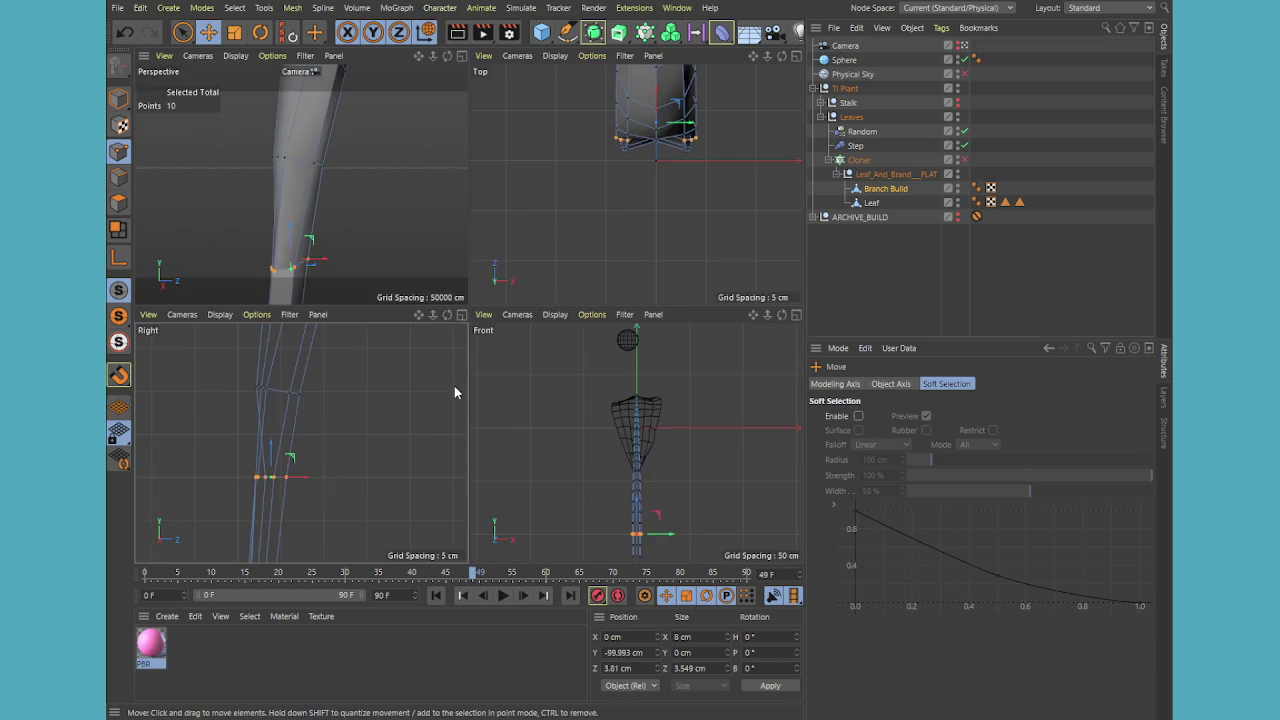
{"action": "middle_click", "coordinate": [326, 251]}
{"action": "mouse_move", "coordinate": [511, 465]}
{"action": "left_mouse_down", "text": "alt"}
{"action": "mouse_move", "coordinate": [600, 476]}
{"action": "mouse_move", "coordinate": [509, 455]}
{"action": "mouse_move", "coordinate": [535, 465]}
{"action": "mouse_move", "coordinate": [566, 408]}
{"action": "mouse_move", "coordinate": [551, 217]}
{"action": "mouse_move", "coordinate": [528, 289]}
{"action": "mouse_move", "coordinate": [414, 333]}
{"action": "left_mouse_up", "text": "alt"}
{"action": "middle_click", "coordinate": [472, 361]}
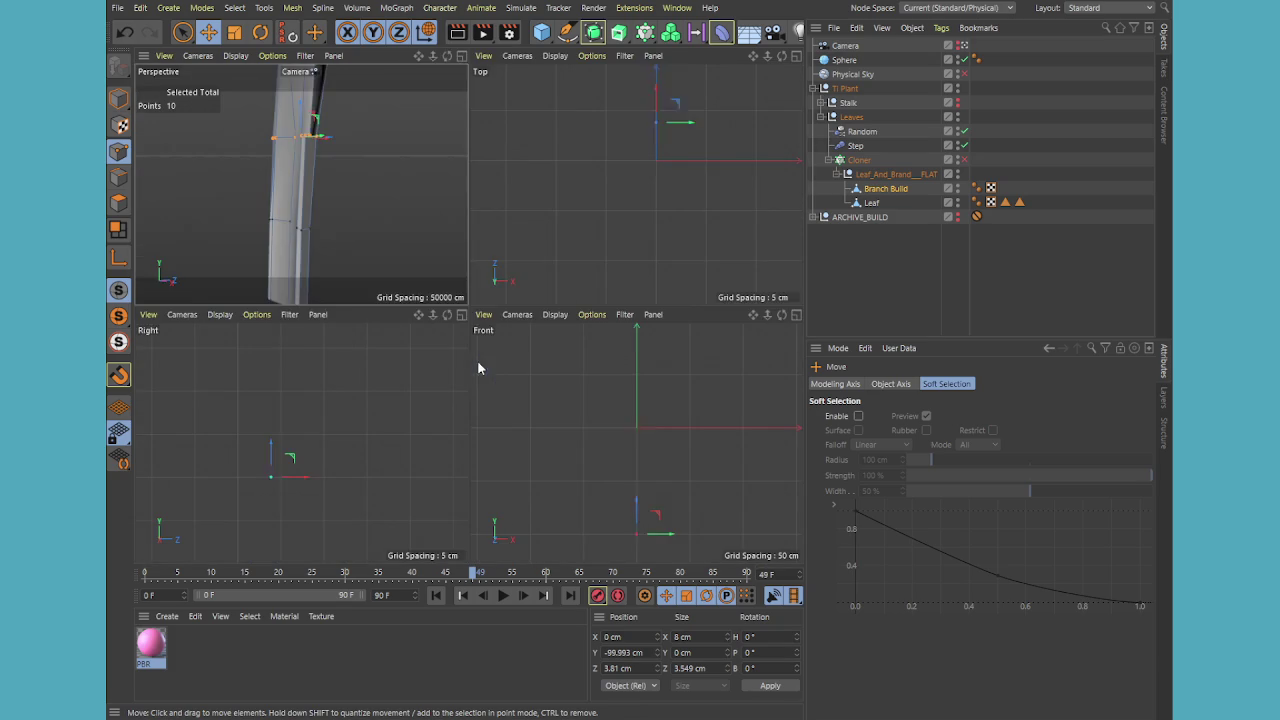
{"action": "middle_click", "coordinate": [325, 455]}
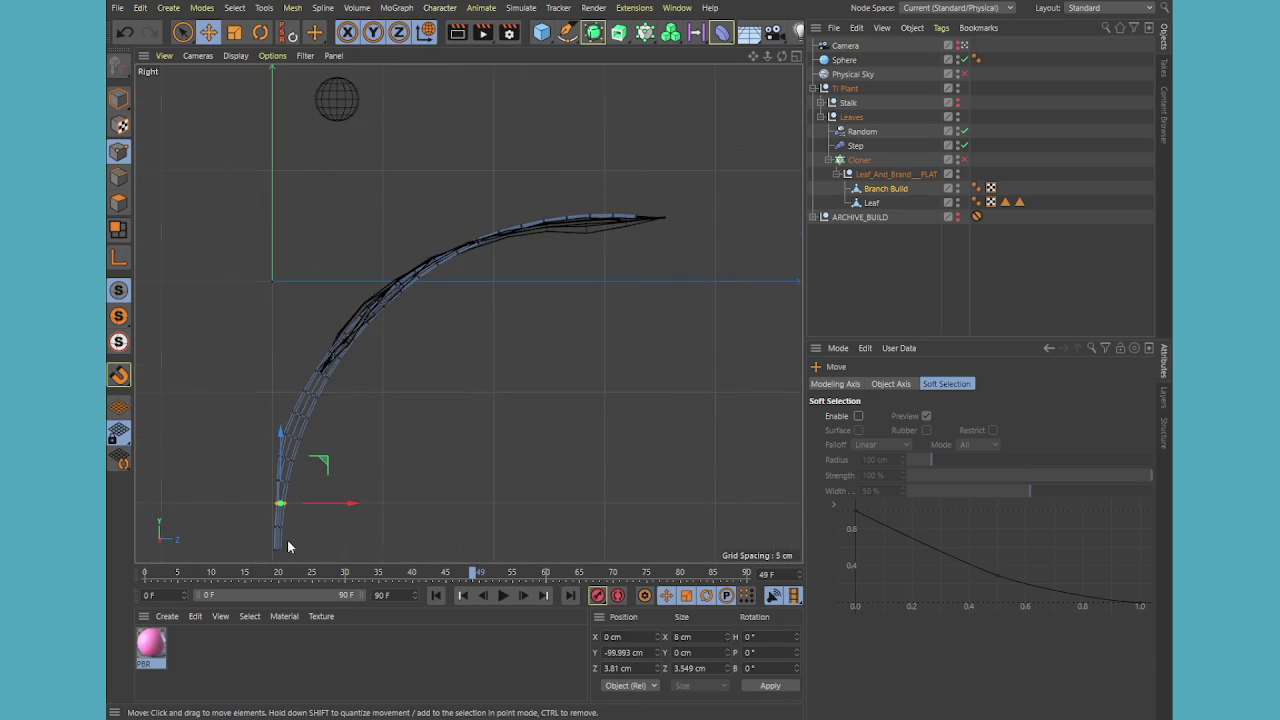
{"action": "scroll", "coordinate": [287, 539], "scroll_direction": "up", "scroll_amount": 5}
{"action": "scroll", "coordinate": [260, 533], "scroll_direction": "up", "scroll_amount": 5}
{"action": "middle_click_drag", "start_coordinate": [482, 515], "coordinate": [525, 391], "text": "alt"}
- Paint-select the next joint loop, flatten it with Set Point Value, and stretch it slightly in depth
{"action": "key", "text": "9"}
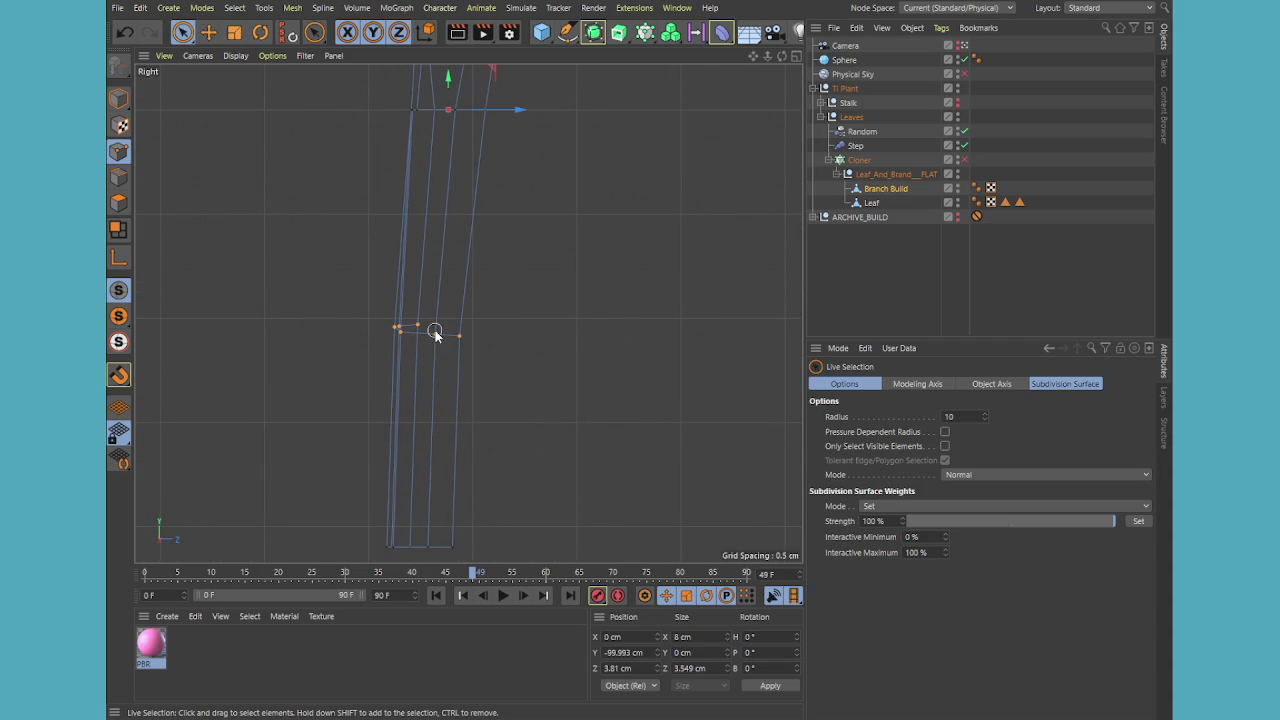
{"action": "key", "text": "alt+v"}
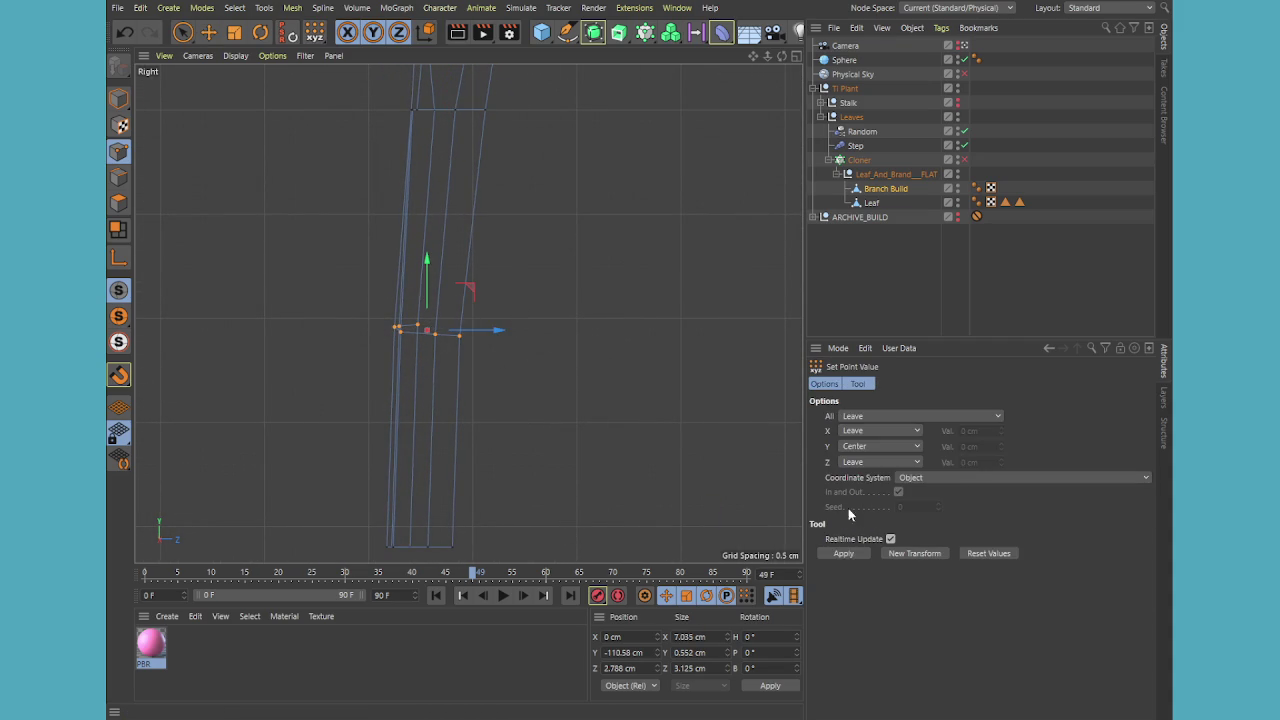
{"action": "left_click", "coordinate": [845, 556]}
{"action": "key", "text": "t"}
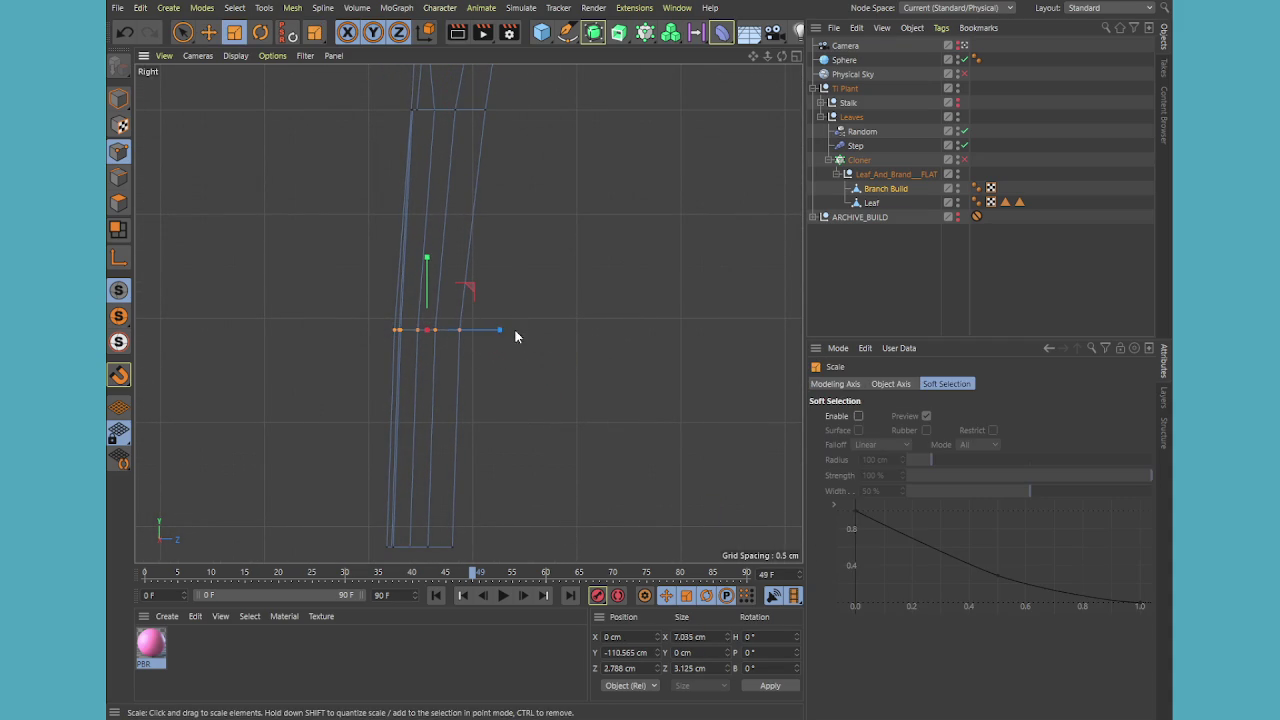
{"action": "left_click_drag", "start_coordinate": [497, 331], "coordinate": [503, 334]}
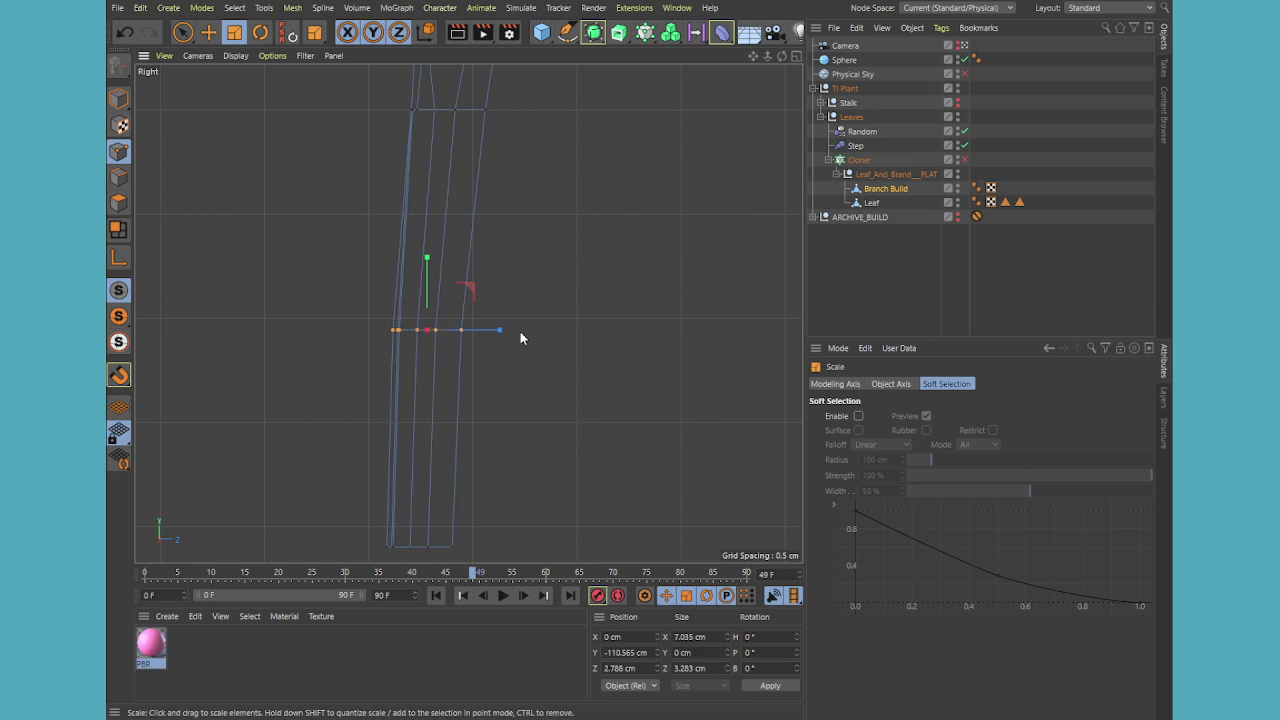
{"action": "middle_click", "coordinate": [520, 331]}
{"action": "middle_click", "coordinate": [391, 224]}
- Select the Branch Build stem and paint-select the two points where stem meets leaf
{"action": "left_click", "coordinate": [874, 298]}
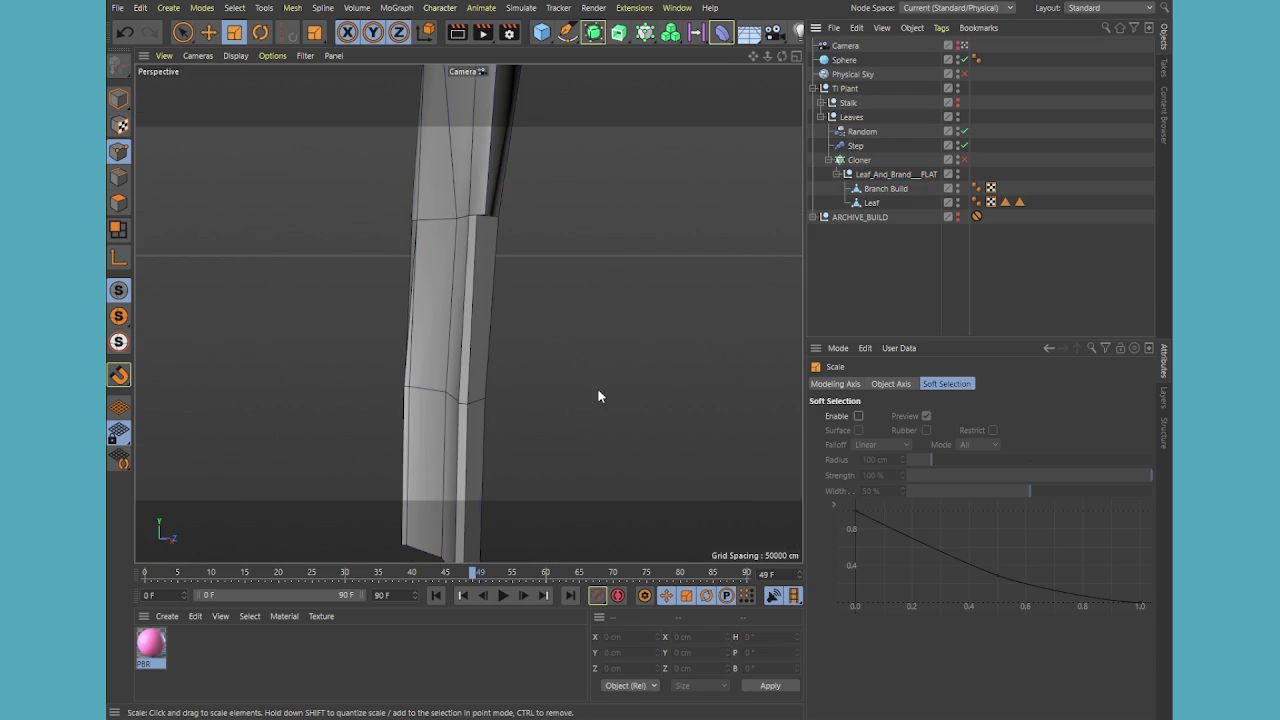
{"action": "mouse_move", "coordinate": [591, 368]}
{"action": "left_mouse_down", "text": "alt"}
{"action": "mouse_move", "coordinate": [637, 431]}
{"action": "mouse_move", "coordinate": [571, 420]}
{"action": "mouse_move", "coordinate": [691, 434]}
{"action": "mouse_move", "coordinate": [607, 368]}
{"action": "mouse_move", "coordinate": [543, 420]}
{"action": "mouse_move", "coordinate": [569, 443]}
{"action": "mouse_move", "coordinate": [529, 366]}
{"action": "left_mouse_up", "text": "alt"}
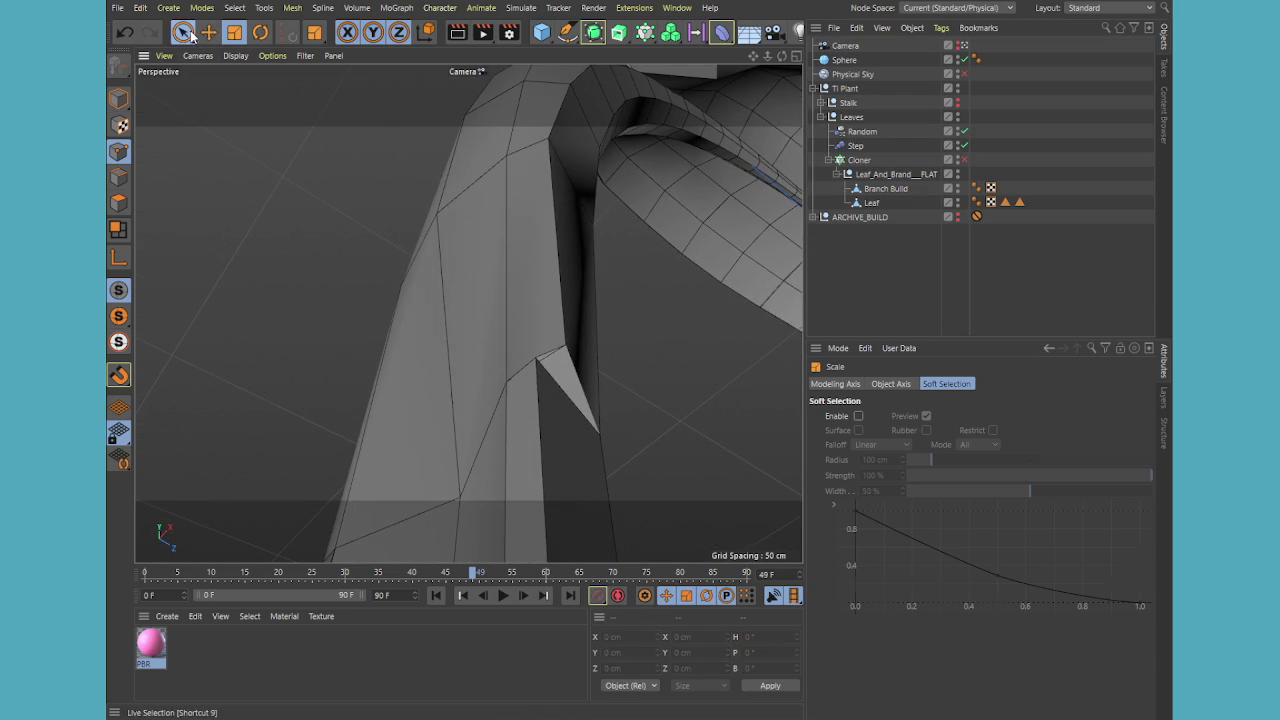
{"action": "left_click", "coordinate": [182, 32]}
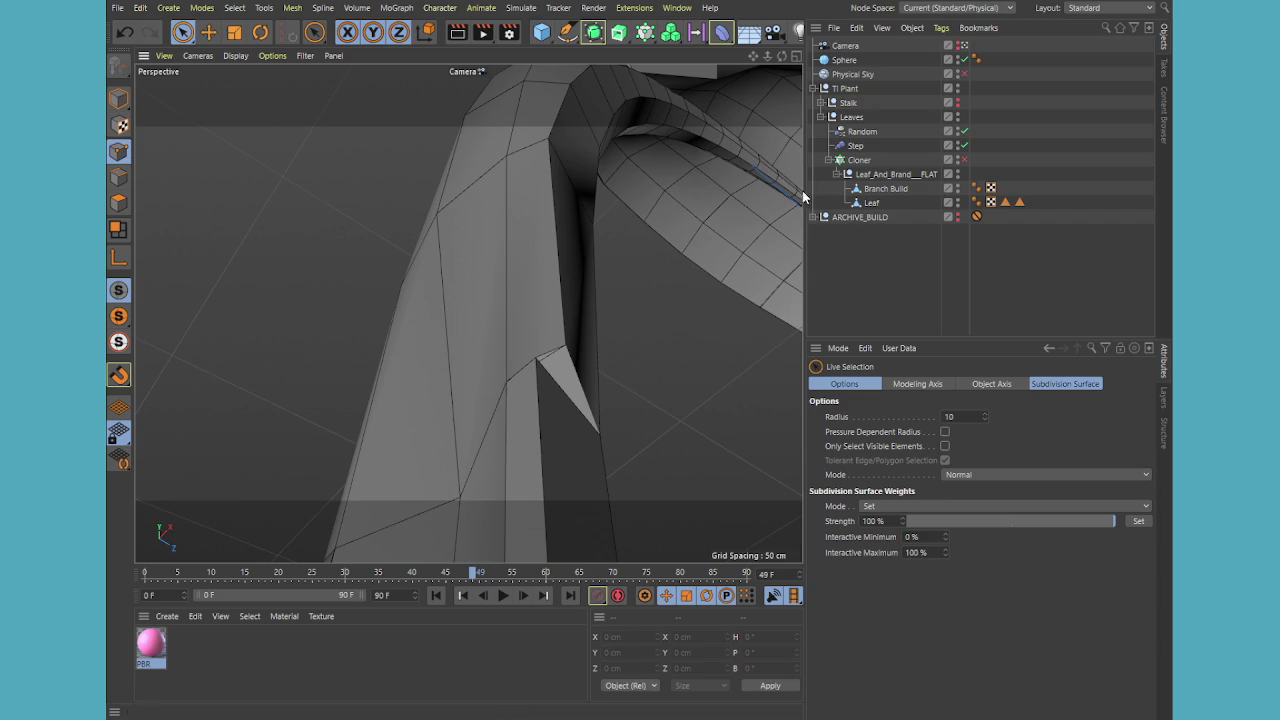
{"action": "left_click", "coordinate": [870, 204]}
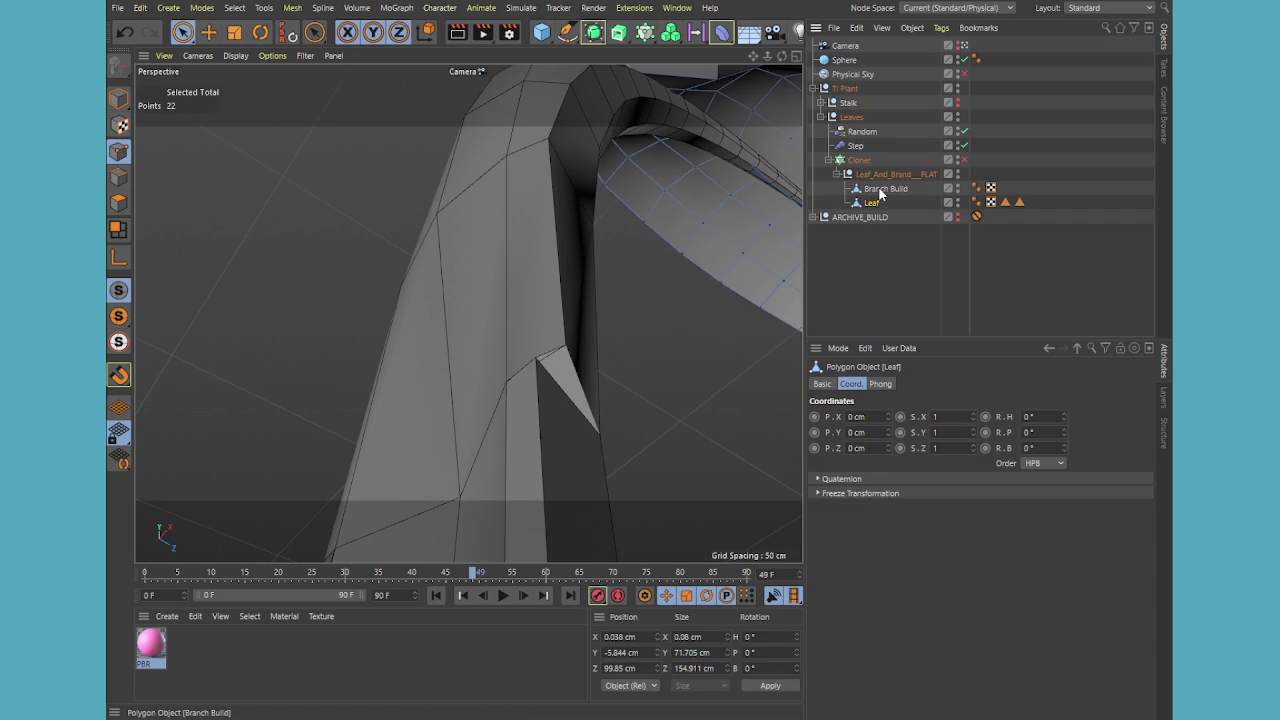
{"action": "left_click", "coordinate": [880, 190]}
{"action": "left_click_drag", "start_coordinate": [531, 366], "coordinate": [556, 360]}
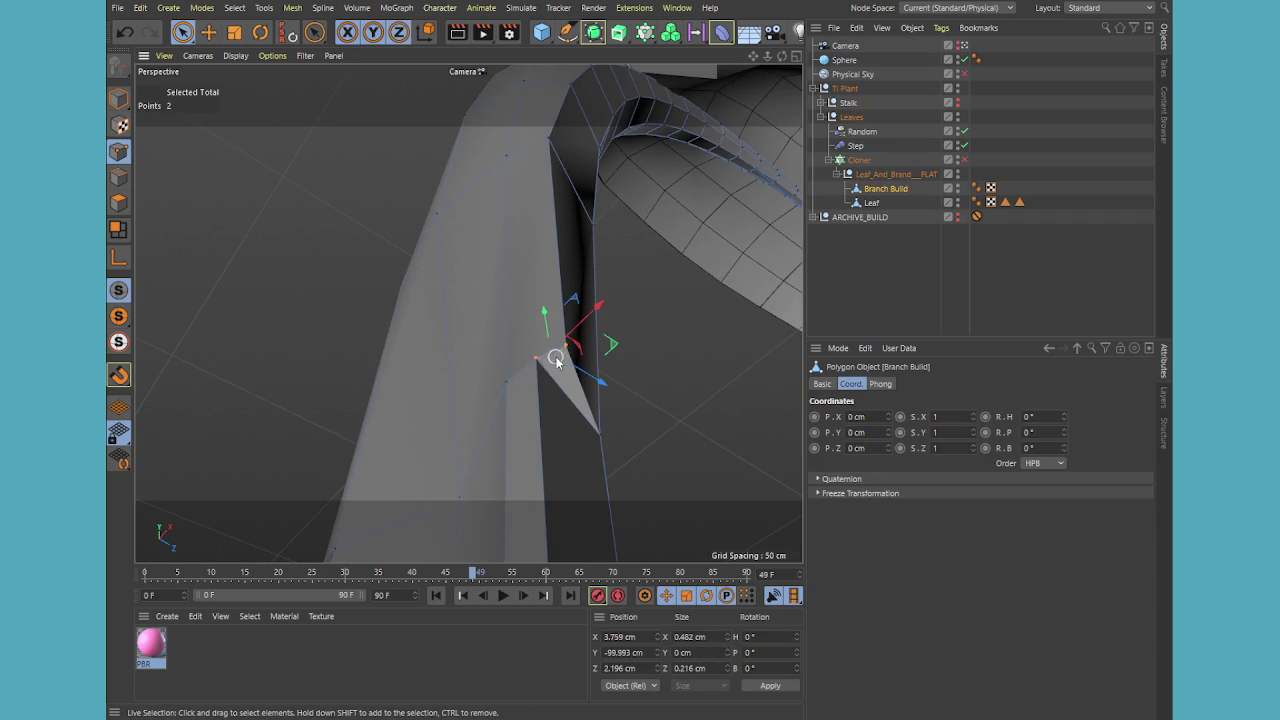
- Zoom and orbit the perspective view to inspect the two selected points
{"action": "middle_click", "coordinate": [551, 370]}
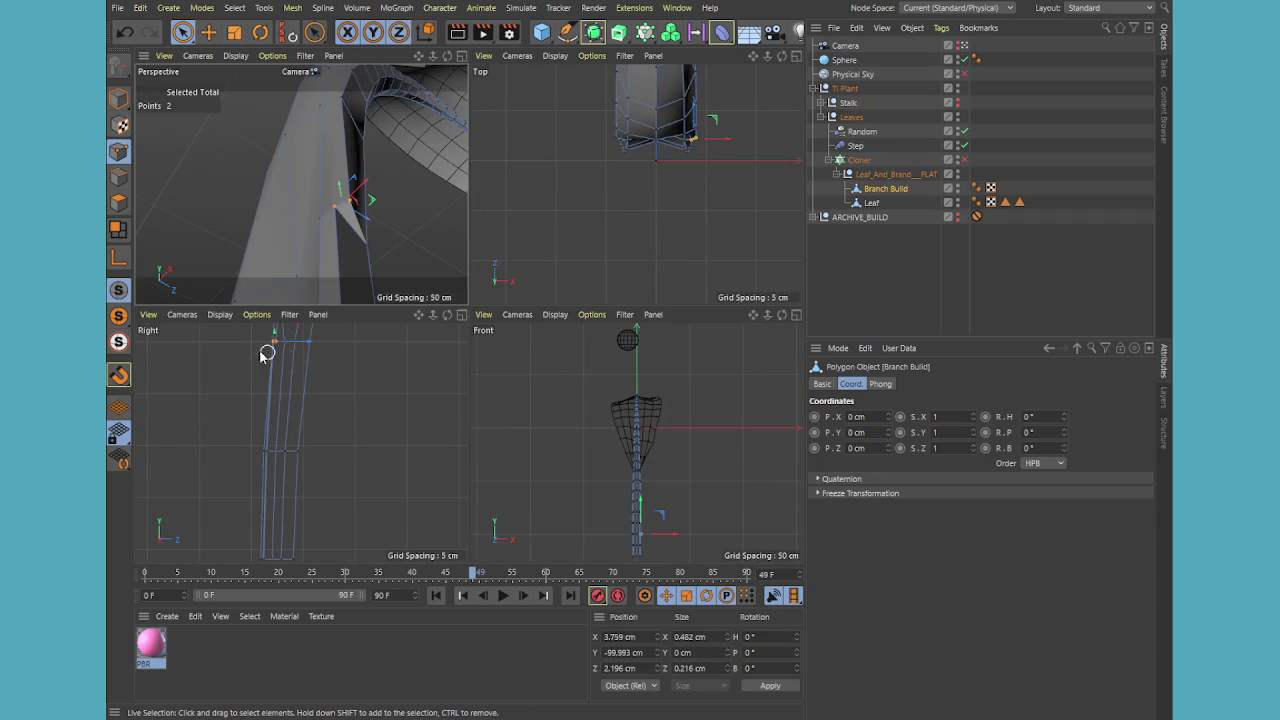
{"action": "scroll", "coordinate": [268, 340], "scroll_direction": "up", "scroll_amount": 3}
{"action": "scroll", "coordinate": [263, 337], "scroll_direction": "up", "scroll_amount": 3}
{"action": "scroll", "coordinate": [265, 340], "scroll_direction": "up", "scroll_amount": 3}
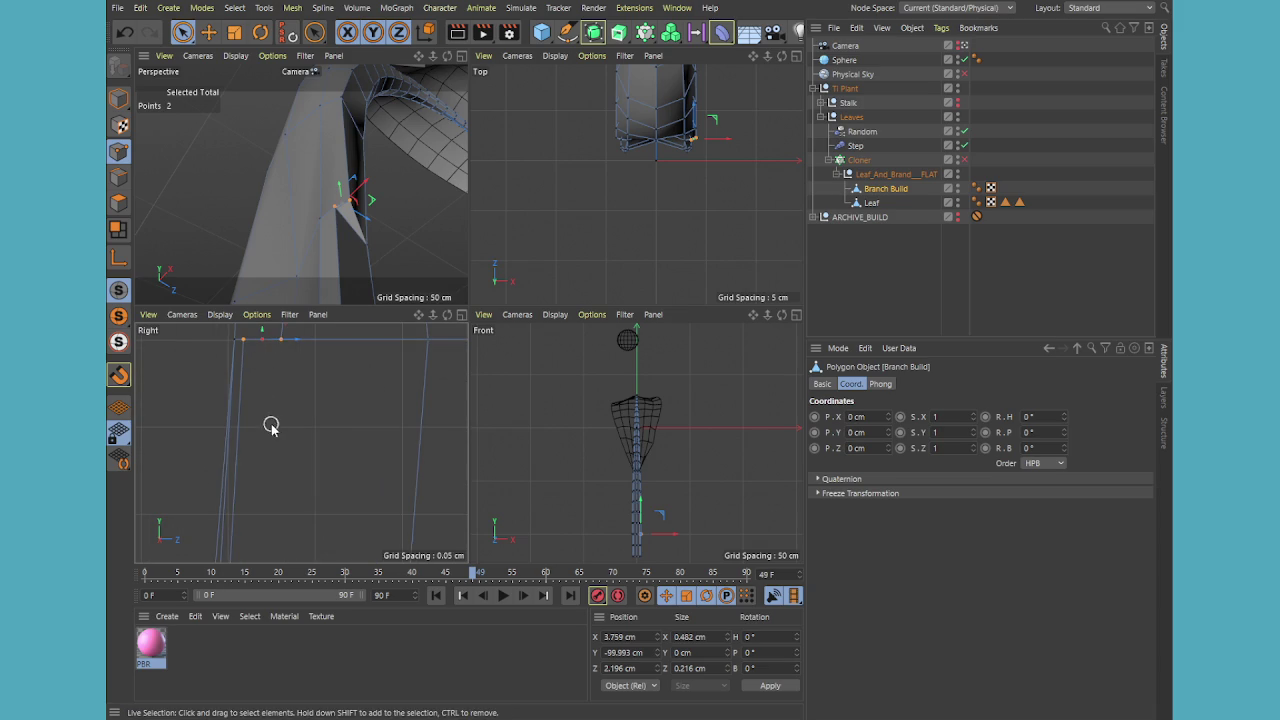
{"action": "middle_click", "coordinate": [354, 246]}
{"action": "scroll", "coordinate": [531, 403], "scroll_direction": "up", "scroll_amount": 2}
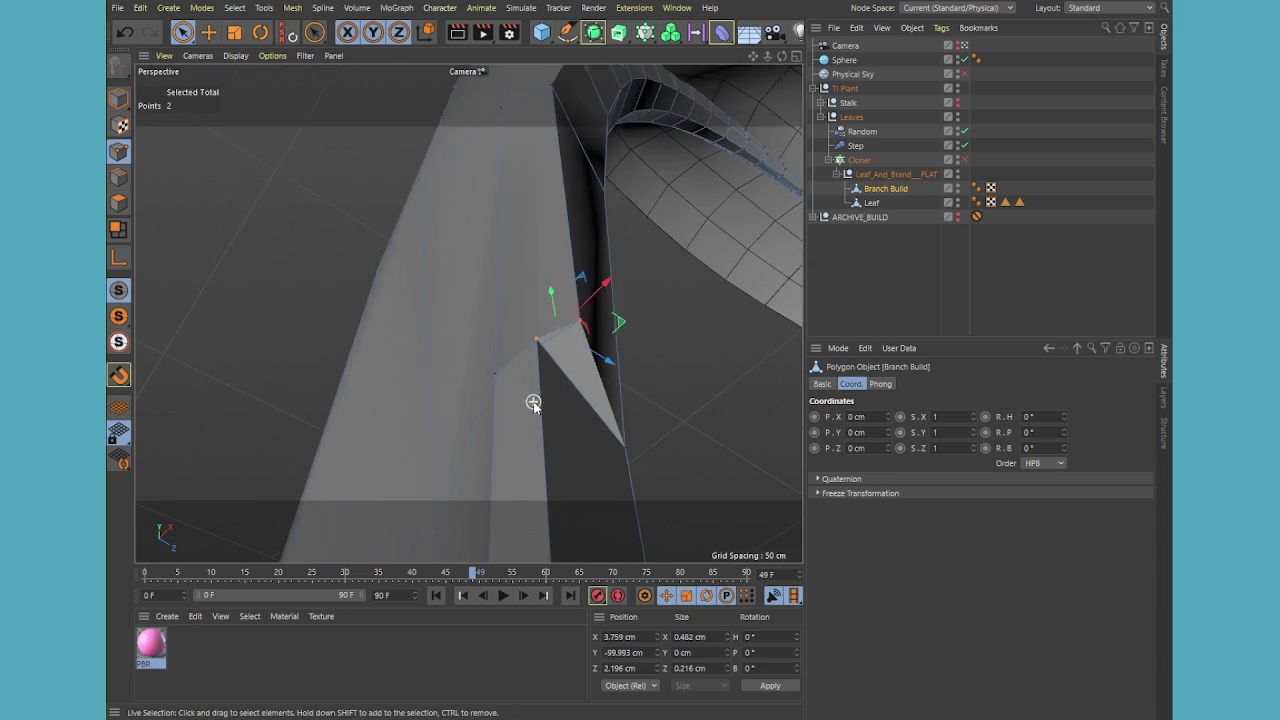
{"action": "scroll", "coordinate": [550, 388], "scroll_direction": "up", "scroll_amount": 3}
{"action": "scroll", "coordinate": [523, 289], "scroll_direction": "up", "scroll_amount": 2}
{"action": "scroll", "coordinate": [586, 320], "scroll_direction": "up", "scroll_amount": 3}
{"action": "mouse_move", "coordinate": [586, 320]}
{"action": "left_mouse_down", "text": "alt"}
{"action": "mouse_move", "coordinate": [766, 363]}
{"action": "mouse_move", "coordinate": [700, 420]}
{"action": "mouse_move", "coordinate": [789, 441]}
{"action": "mouse_move", "coordinate": [522, 265]}
{"action": "left_mouse_up", "text": "alt"}
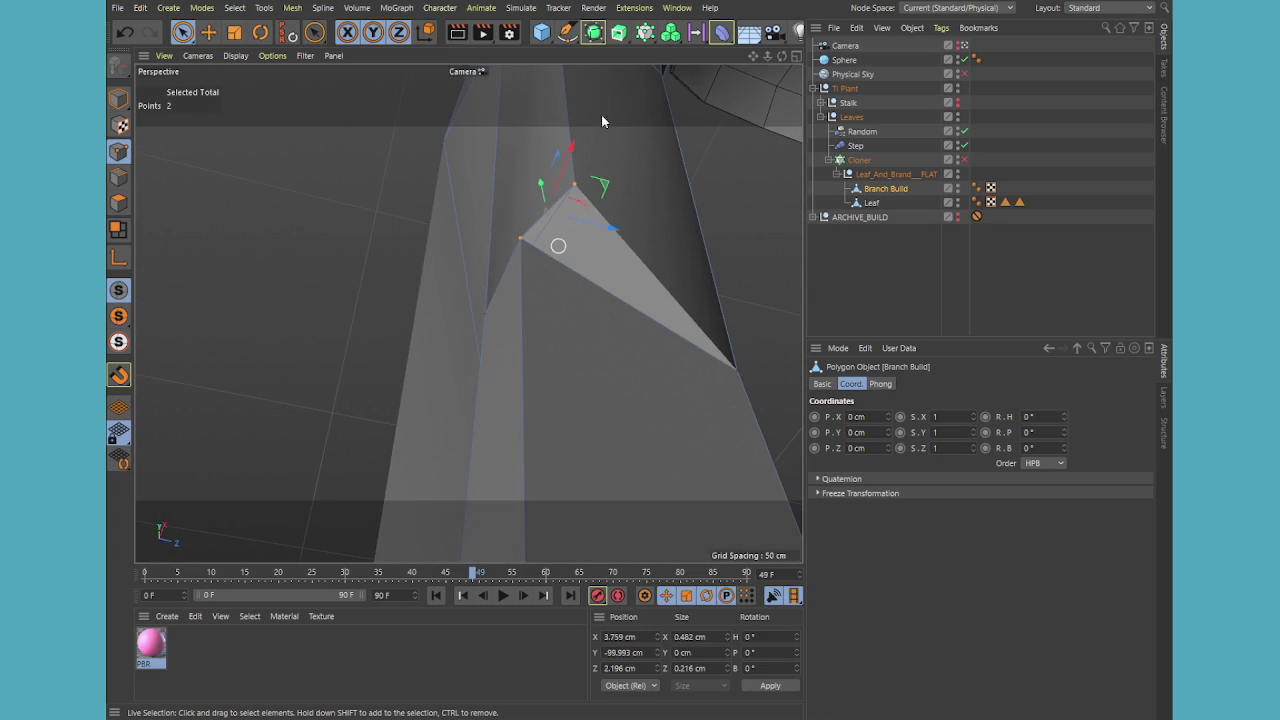
{"action": "mouse_move", "coordinate": [498, 218]}
{"action": "left_mouse_down", "text": "alt"}
{"action": "mouse_move", "coordinate": [497, 294]}
{"action": "mouse_move", "coordinate": [620, 343]}
{"action": "mouse_move", "coordinate": [637, 371]}
{"action": "mouse_move", "coordinate": [478, 270]}
{"action": "left_mouse_up", "text": "alt"}
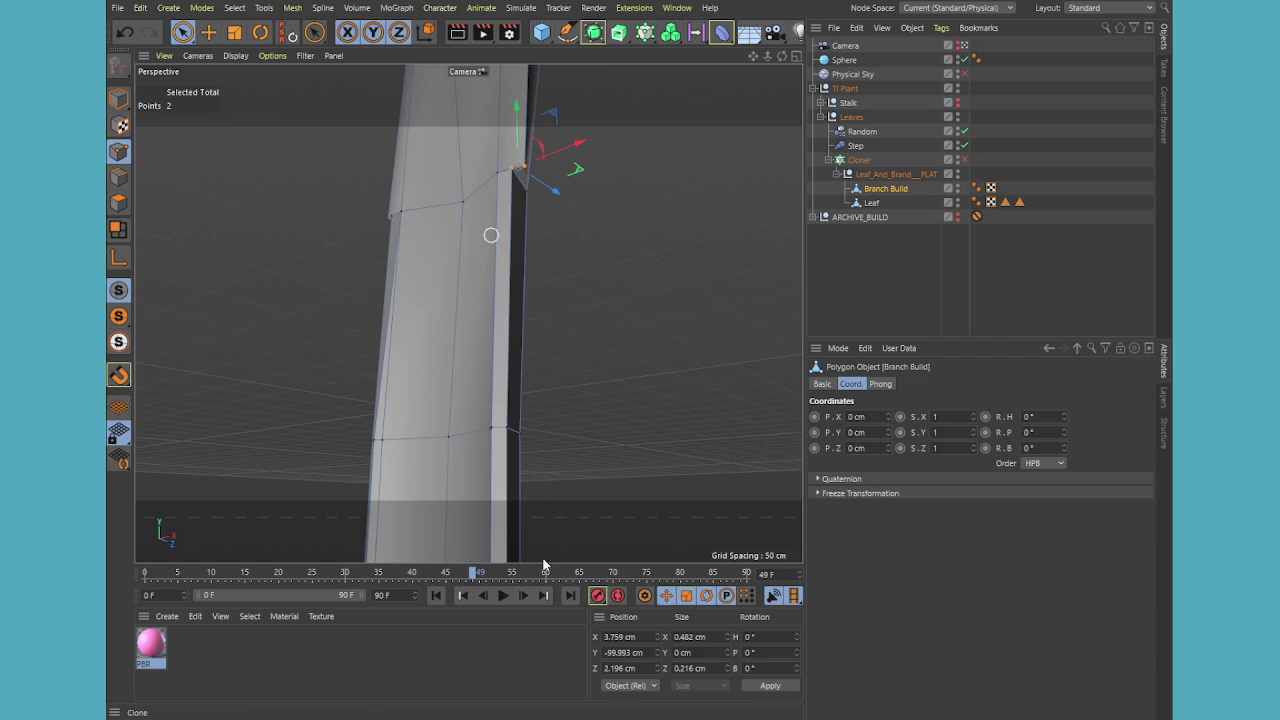
- Weld the first overlapping point pair into one, then weld the second pair
{"action": "key", "text": "m"}
{"action": "key", "text": "q"}
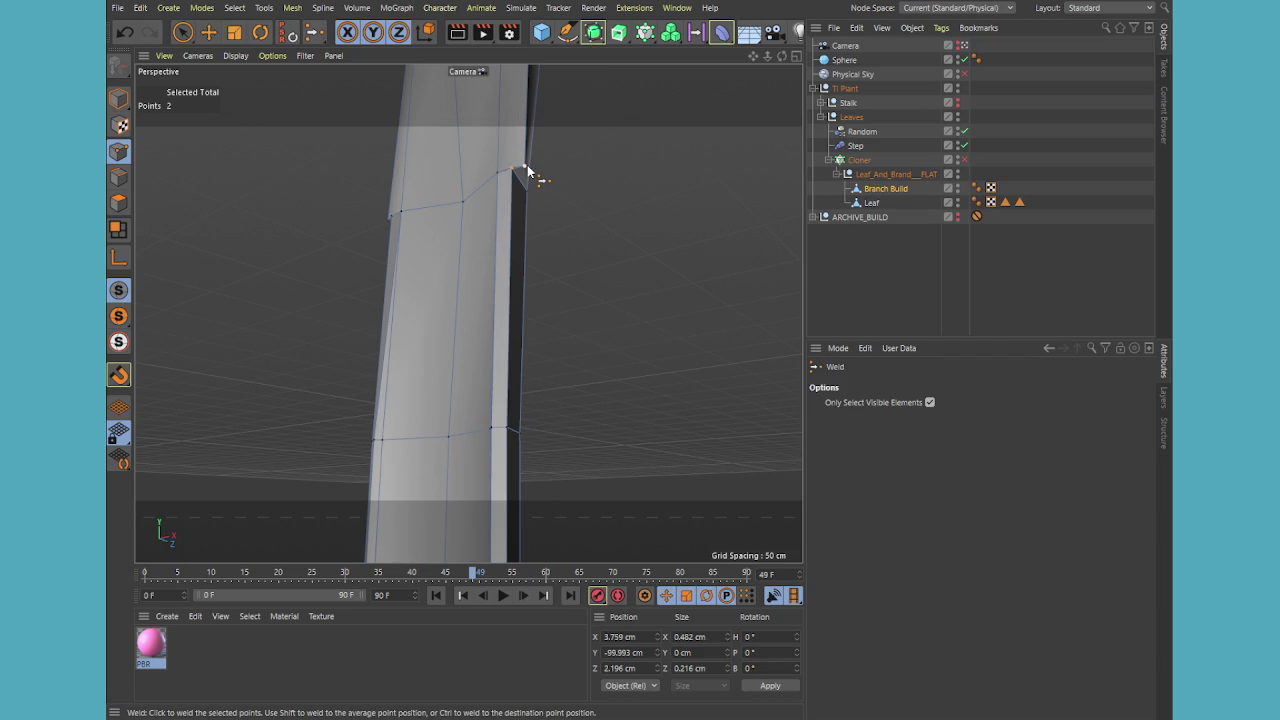
{"action": "left_click", "coordinate": [525, 167]}
{"action": "mouse_move", "coordinate": [556, 242]}
{"action": "left_mouse_down", "text": "alt"}
{"action": "mouse_move", "coordinate": [514, 234]}
{"action": "mouse_move", "coordinate": [735, 264]}
{"action": "left_mouse_up", "text": "alt"}
{"action": "mouse_move", "coordinate": [341, 235]}
{"action": "left_mouse_down", "text": "alt"}
{"action": "mouse_move", "coordinate": [366, 217]}
{"action": "mouse_move", "coordinate": [469, 341]}
{"action": "mouse_move", "coordinate": [440, 298]}
{"action": "mouse_move", "coordinate": [435, 238]}
{"action": "mouse_move", "coordinate": [477, 286]}
{"action": "left_mouse_up", "text": "alt"}
{"action": "key", "text": "space"}
{"action": "key", "text": "space"}
{"action": "left_click", "coordinate": [399, 234]}
{"action": "mouse_move", "coordinate": [568, 350]}
{"action": "left_mouse_down", "text": "alt"}
{"action": "mouse_move", "coordinate": [509, 326]}
{"action": "mouse_move", "coordinate": [222, 393]}
{"action": "mouse_move", "coordinate": [478, 470]}
{"action": "mouse_move", "coordinate": [472, 457]}
{"action": "mouse_move", "coordinate": [571, 463]}
{"action": "mouse_move", "coordinate": [514, 320]}
{"action": "mouse_move", "coordinate": [486, 366]}
{"action": "mouse_move", "coordinate": [451, 331]}
{"action": "mouse_move", "coordinate": [437, 278]}
{"action": "mouse_move", "coordinate": [458, 265]}
{"action": "mouse_move", "coordinate": [514, 286]}
{"action": "mouse_move", "coordinate": [566, 346]}
{"action": "mouse_move", "coordinate": [521, 323]}
{"action": "mouse_move", "coordinate": [523, 349]}
{"action": "mouse_move", "coordinate": [517, 286]}
{"action": "left_mouse_up", "text": "alt"}
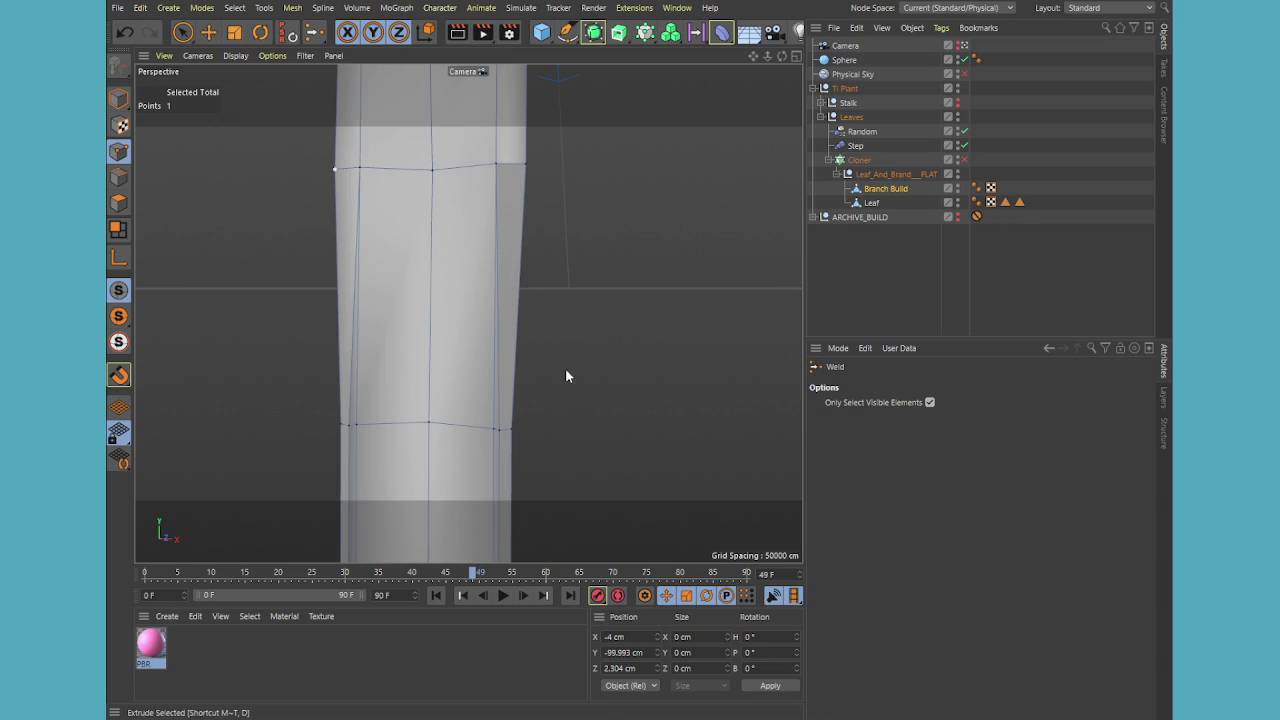
- Line Cut (Visible Only) a vertical edge from the upper joint loop to the lower one
{"action": "key", "text": "k"}
{"action": "key", "text": "k"}
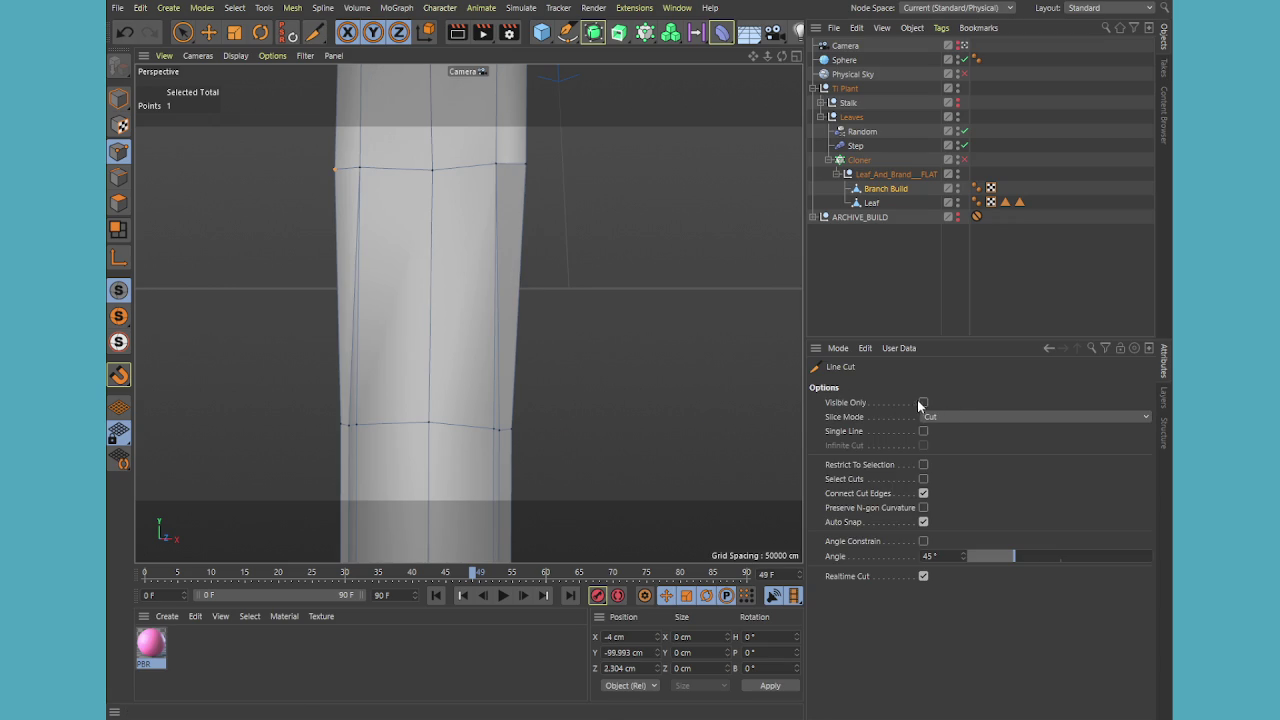
{"action": "left_click", "coordinate": [923, 402]}
{"action": "left_click", "coordinate": [526, 164]}
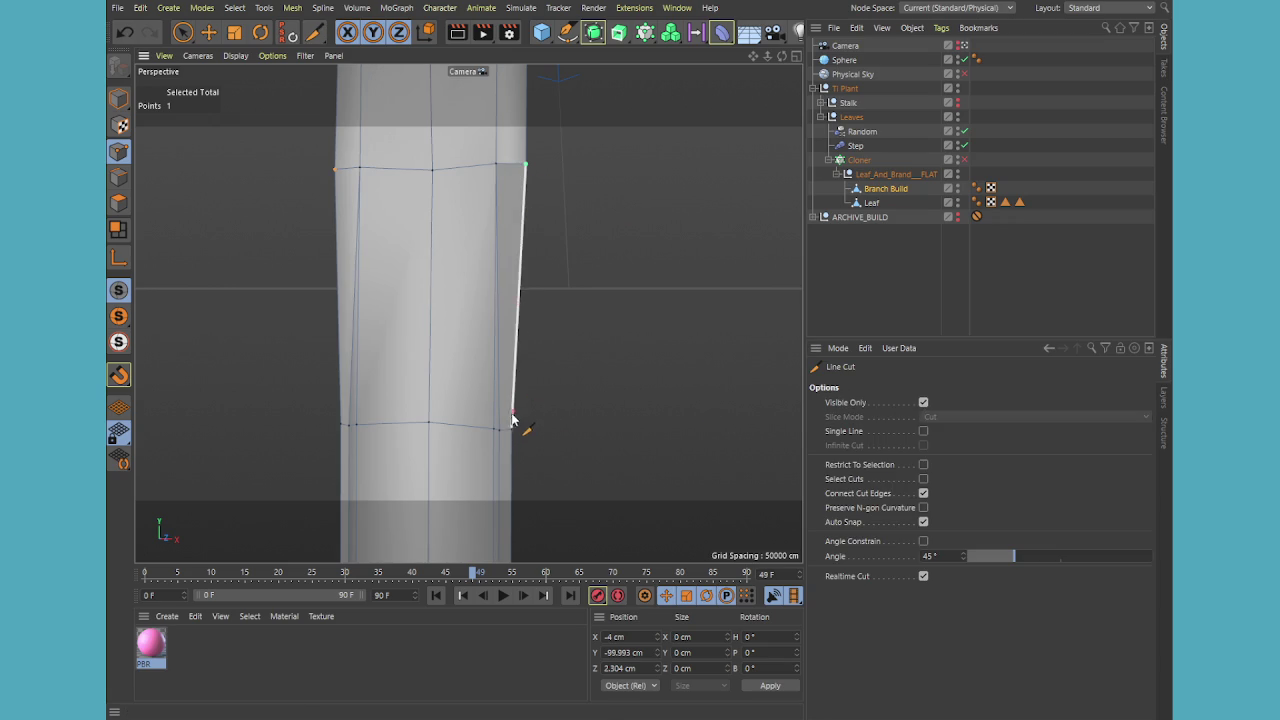
{"action": "left_click", "coordinate": [885, 188]}
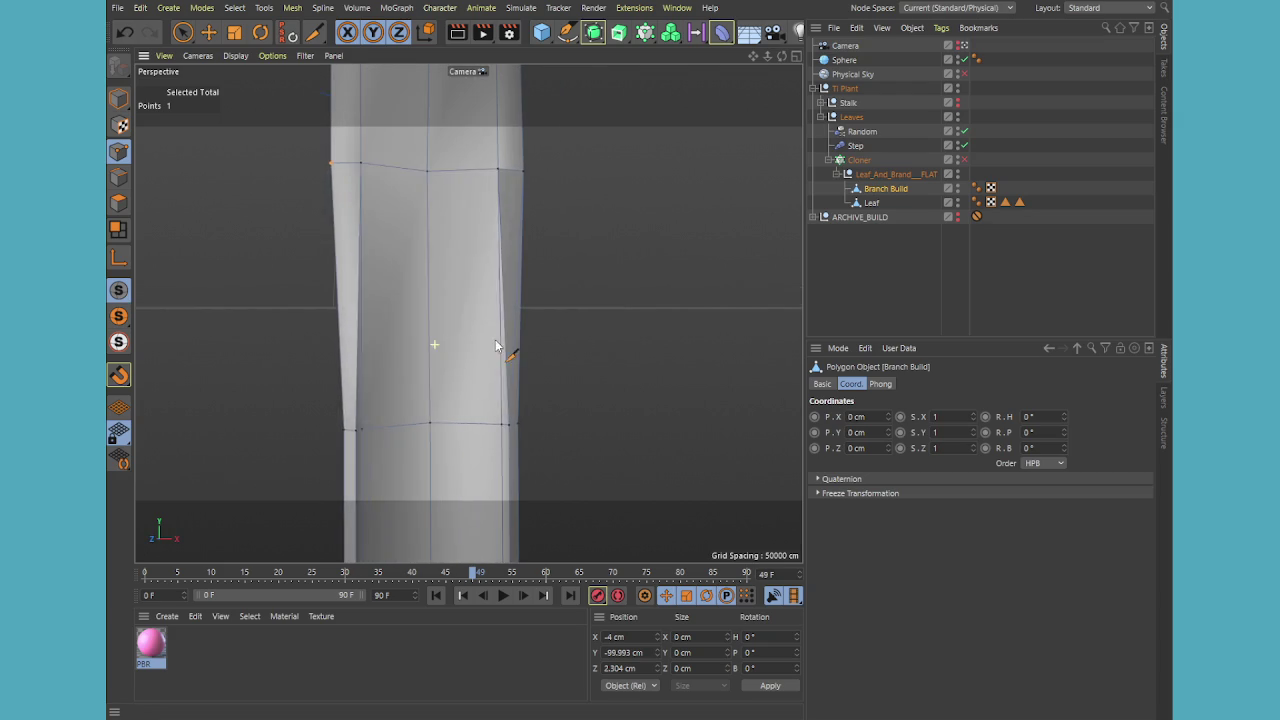
{"action": "left_click", "coordinate": [331, 164]}
{"action": "left_click", "coordinate": [355, 434]}
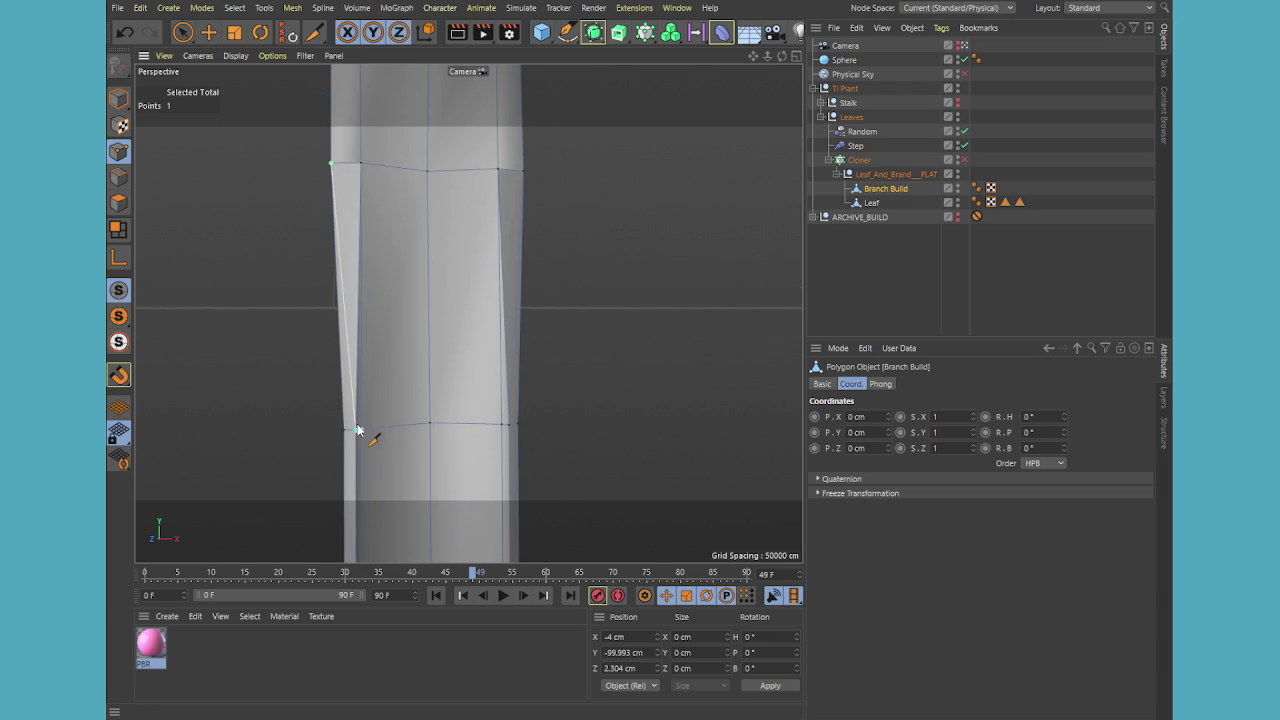
{"action": "mouse_move", "coordinate": [609, 447]}
{"action": "left_mouse_down", "text": "alt"}
{"action": "mouse_move", "coordinate": [534, 451]}
{"action": "mouse_move", "coordinate": [569, 337]}
{"action": "mouse_move", "coordinate": [514, 341]}
{"action": "mouse_move", "coordinate": [540, 371]}
{"action": "mouse_move", "coordinate": [497, 391]}
{"action": "left_mouse_up", "text": "alt"}
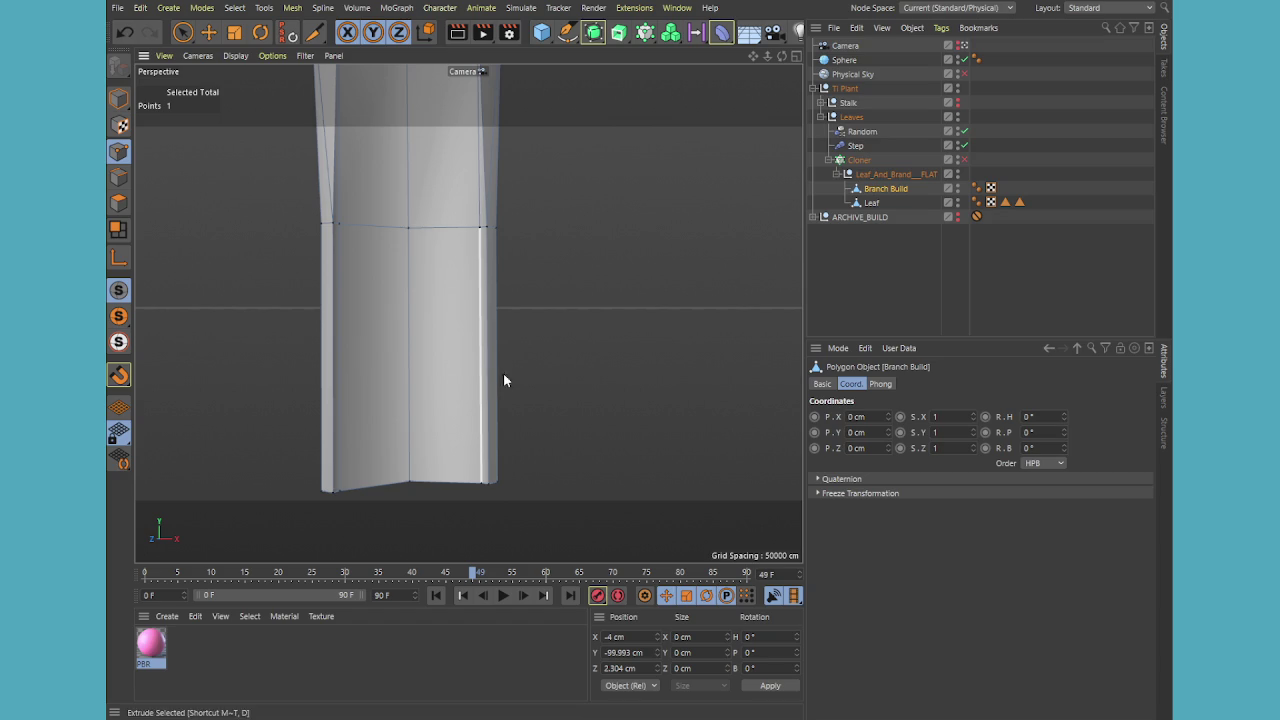
- Activate Slide, switch to Edge mode, and select the right-side vertical edge
{"action": "key", "text": "m"}
{"action": "key", "text": "o"}
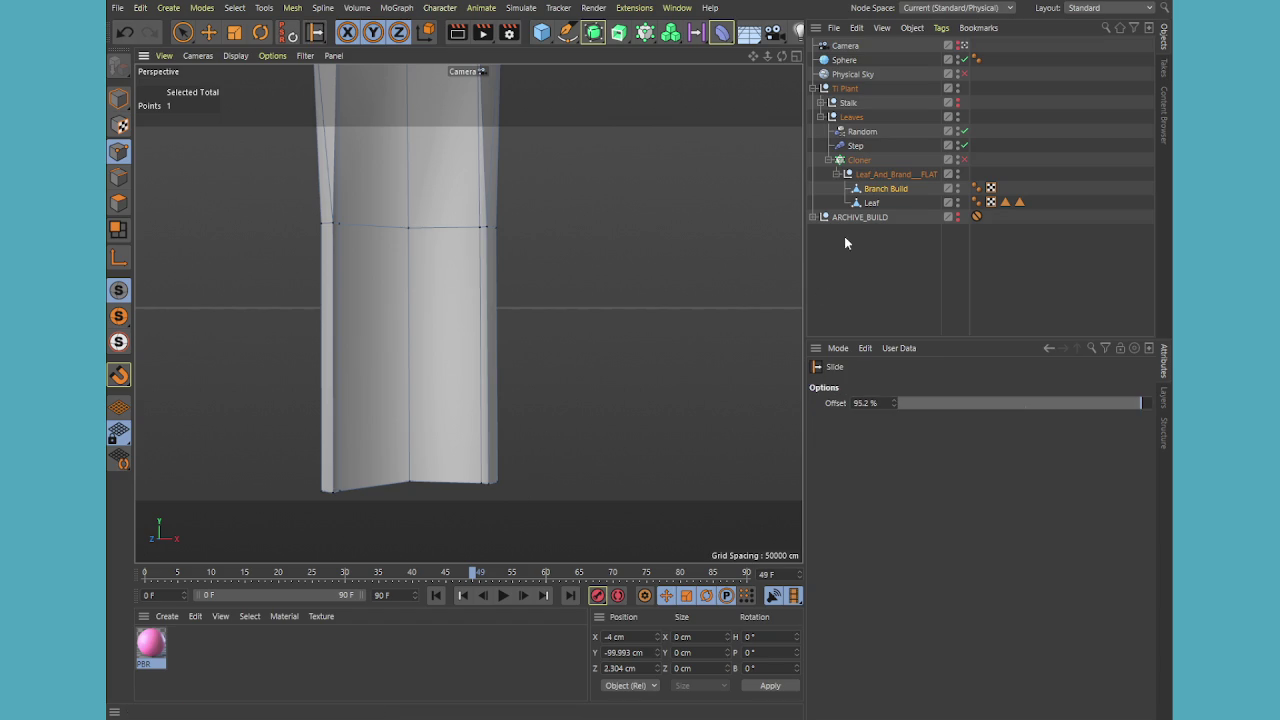
{"action": "left_click", "coordinate": [882, 189]}
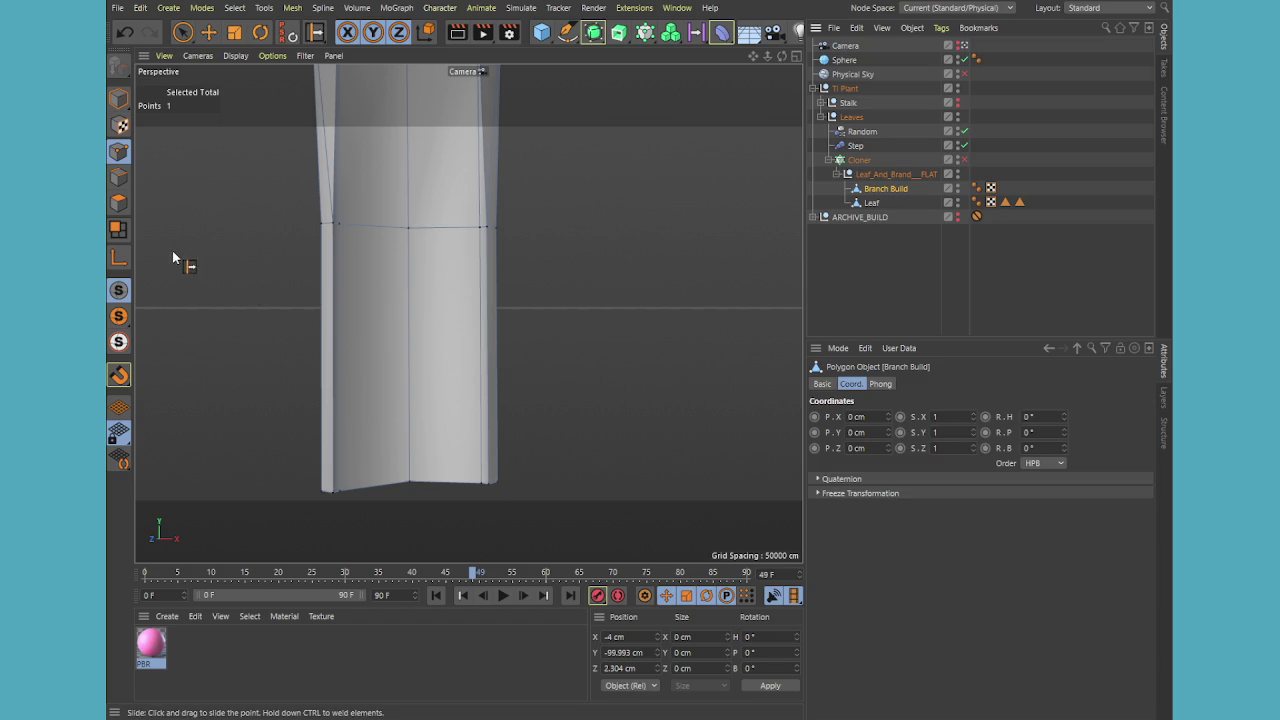
{"action": "left_click", "coordinate": [118, 177]}
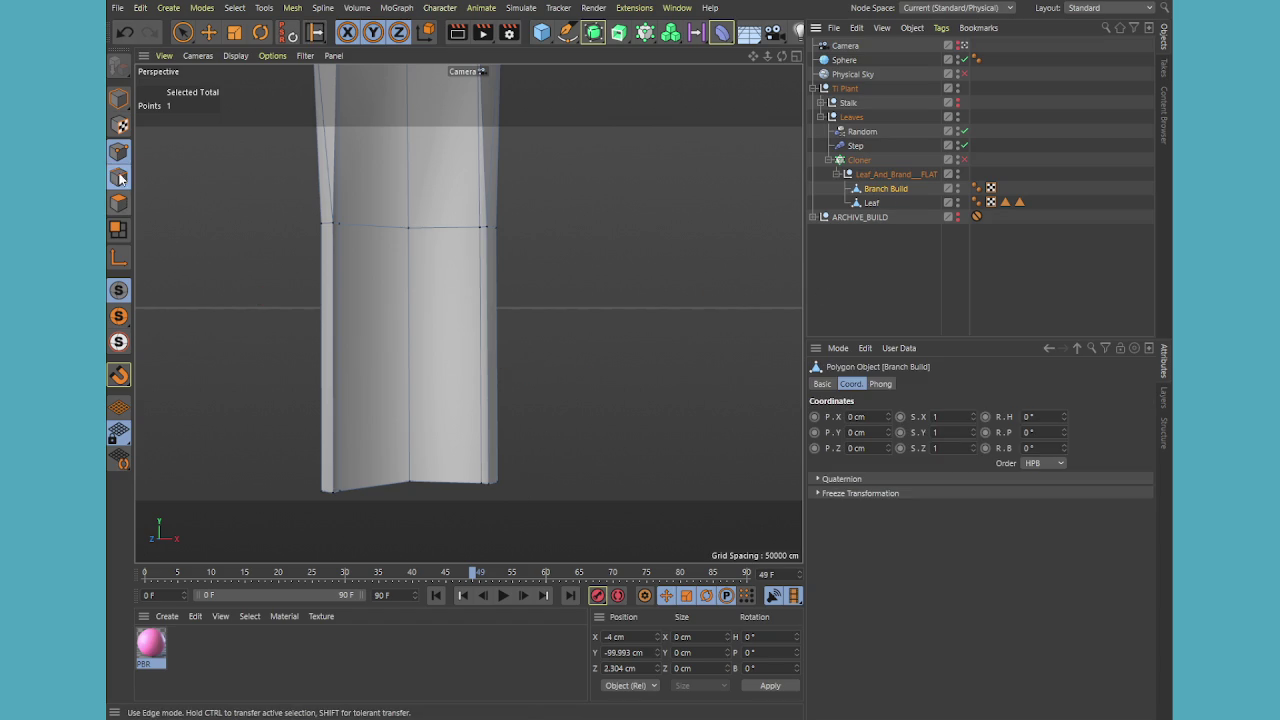
{"action": "left_click", "coordinate": [182, 33]}
{"action": "left_click", "coordinate": [492, 327]}
{"action": "scroll", "coordinate": [490, 330], "scroll_direction": "up", "scroll_amount": 3}
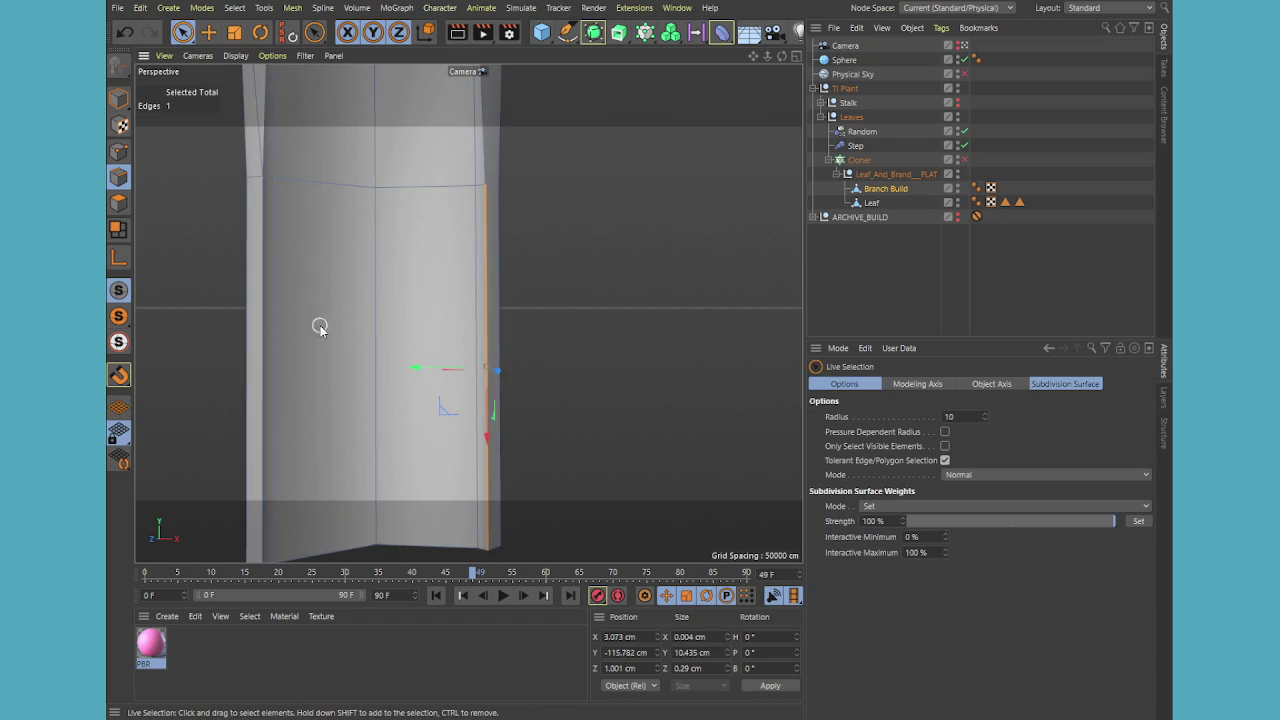